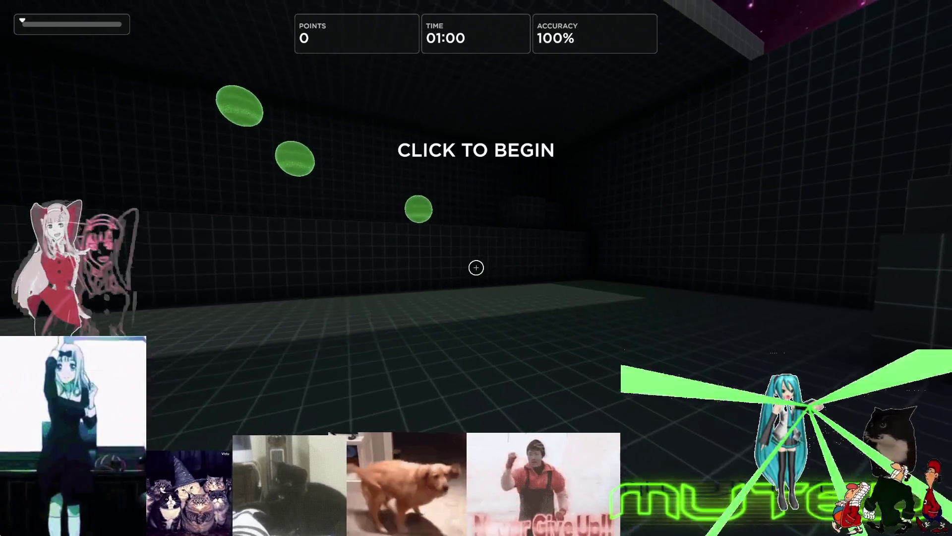
Start the Gridshot run and shoot the green targets as they appear
left_click(476, 268)
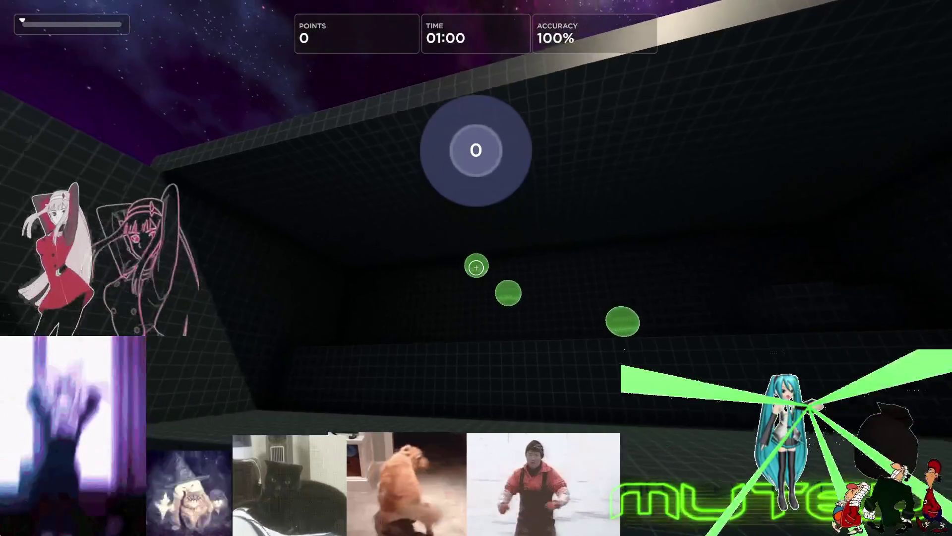
left_click(477, 268)
left_click(476, 268)
left_click(477, 267)
left_click(476, 268)
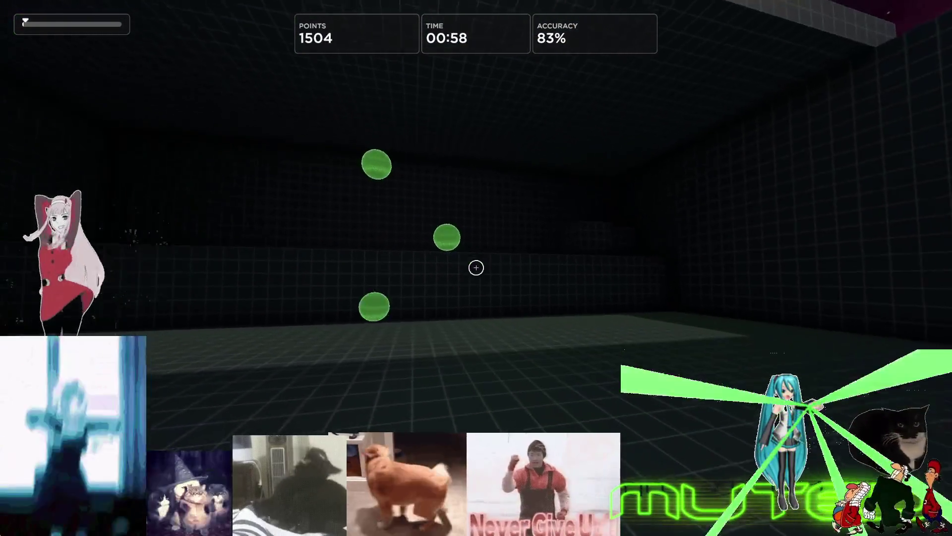
left_click(476, 268)
left_click(476, 268)
left_click(476, 268)
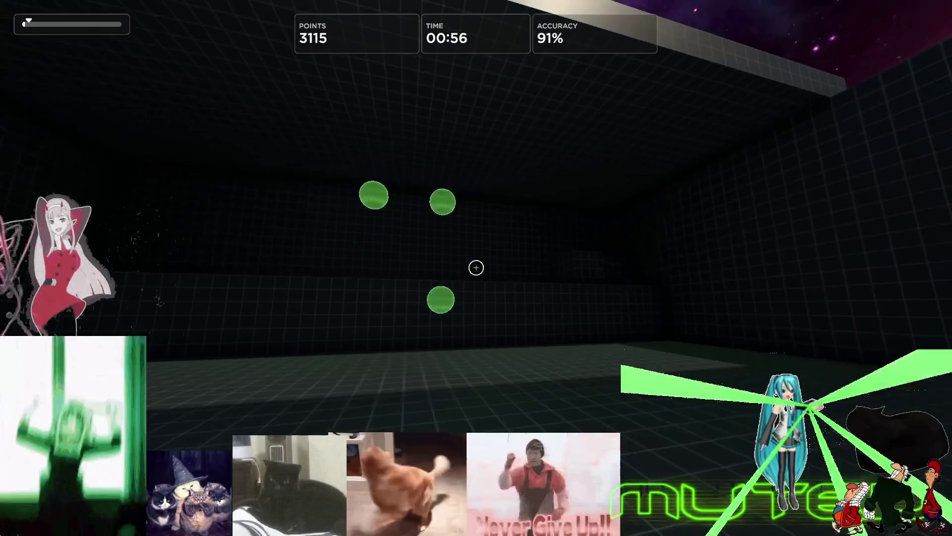
left_click(476, 267)
left_click(477, 268)
left_click(476, 268)
left_click(476, 268)
left_click(476, 268)
left_click(477, 268)
left_click(476, 268)
left_click(476, 268)
left_click(476, 268)
left_click(477, 268)
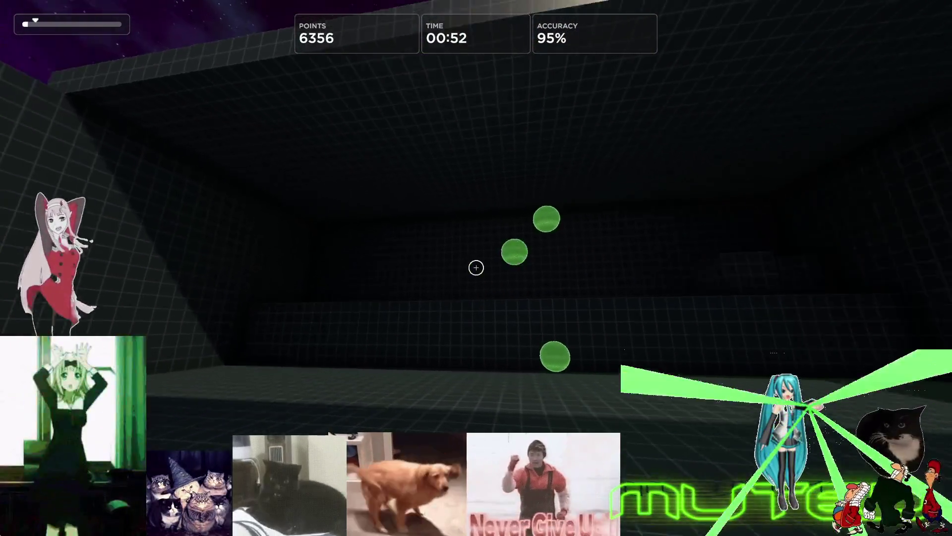
left_click(476, 268)
left_click(476, 269)
left_click(477, 268)
left_click(476, 268)
left_click(477, 268)
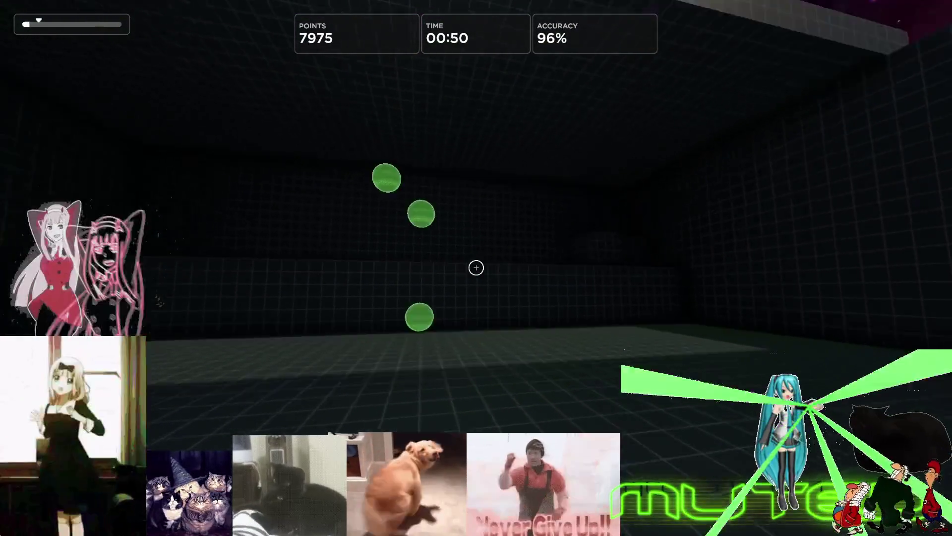
left_click(476, 268)
left_click(476, 268)
left_click(476, 268)
left_click(477, 267)
left_click(477, 268)
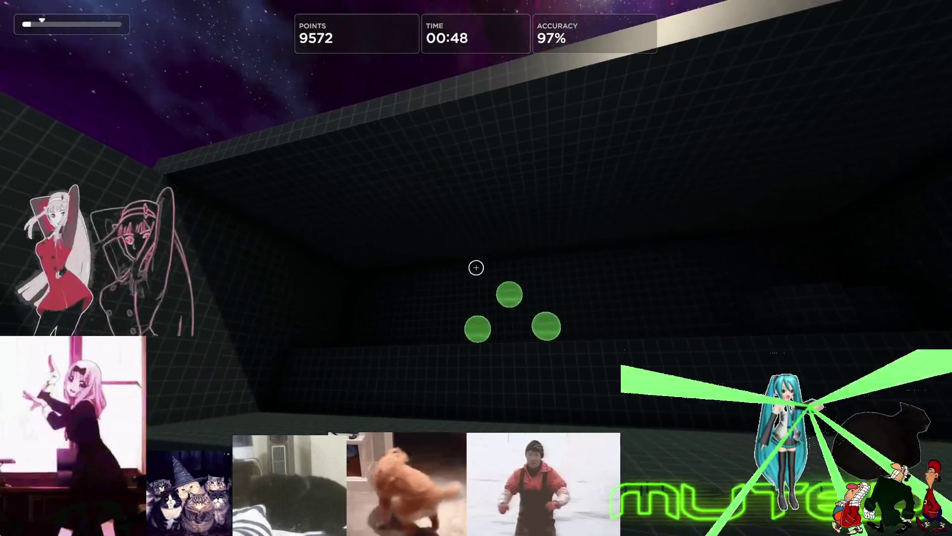
left_click(476, 269)
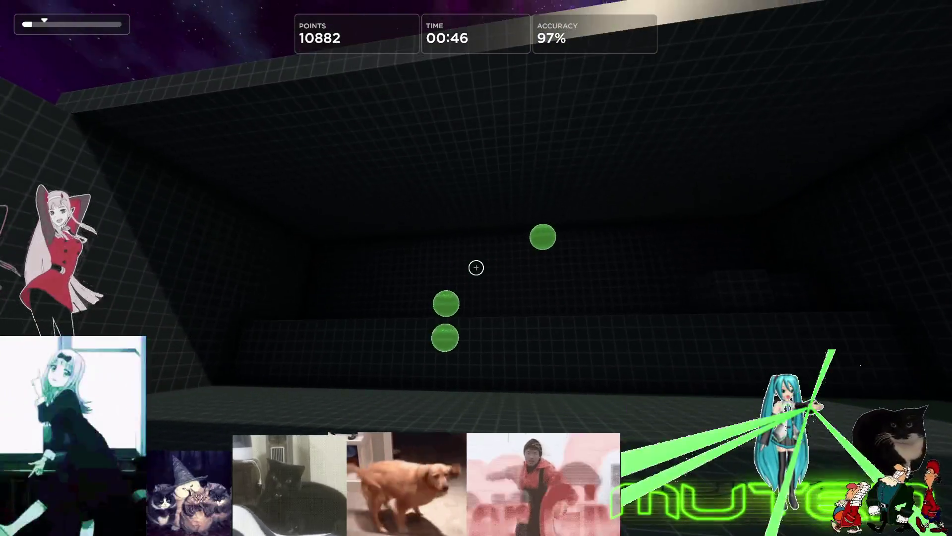
Keep hitting green targets, then pause the run at 46,803 points and 89% accuracy
left_click(476, 268)
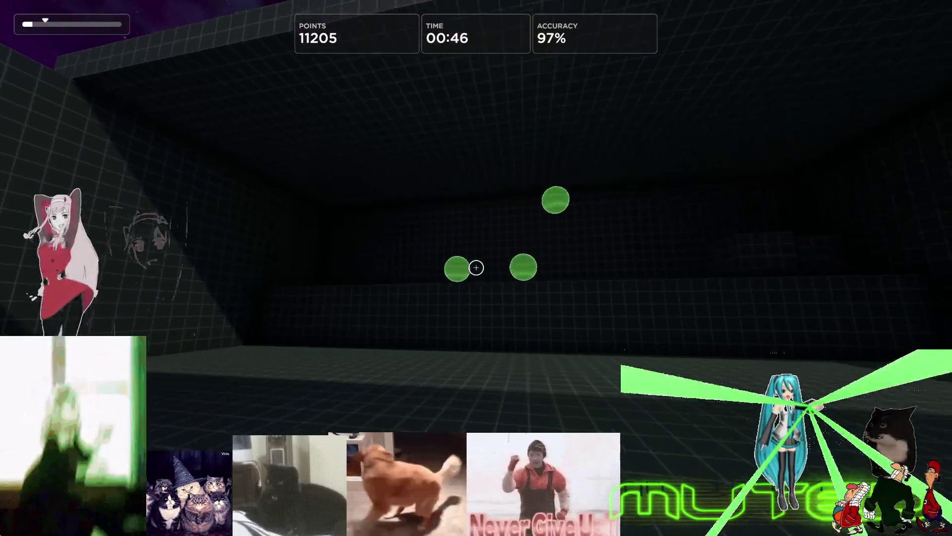
left_click(476, 268)
left_click(476, 268)
left_click(476, 268)
left_click(476, 268)
left_click(476, 268)
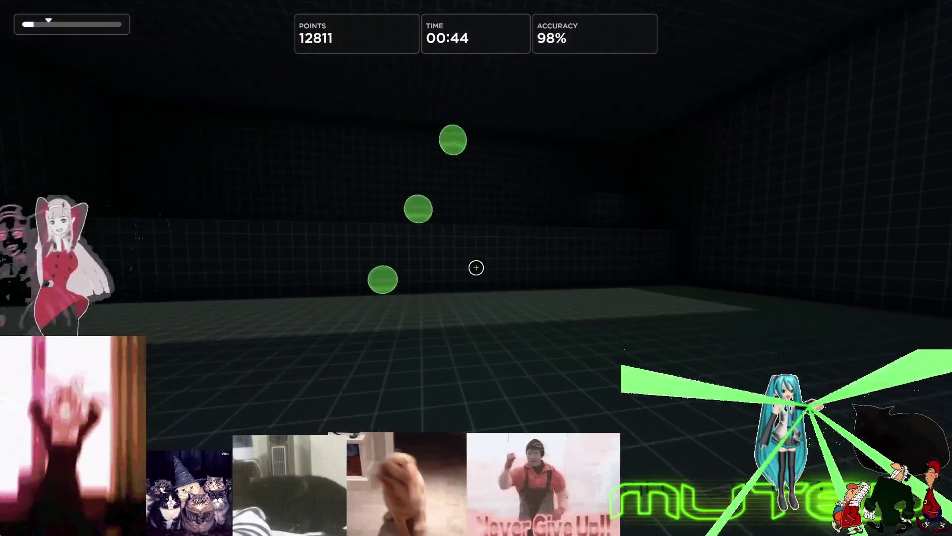
left_click(476, 268)
left_click(476, 268)
left_click(476, 268)
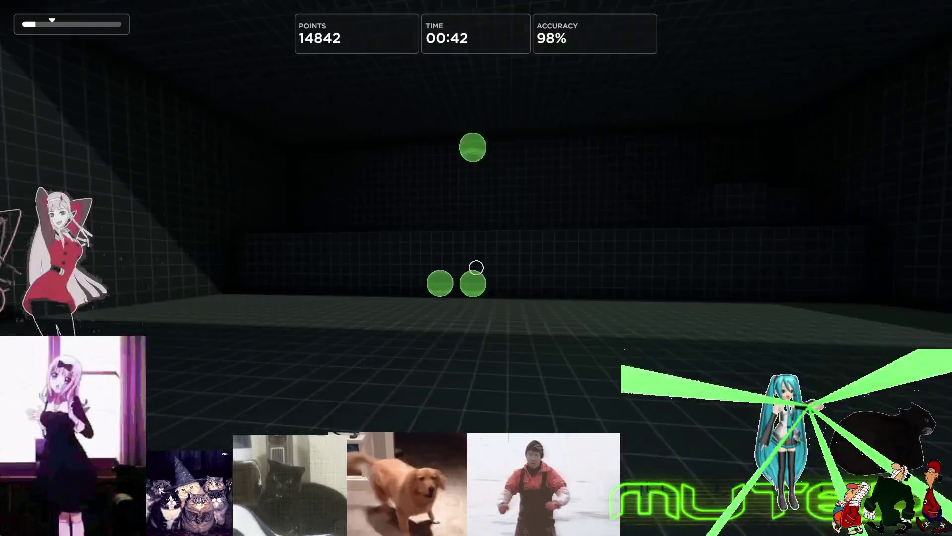
left_click(477, 268)
left_click(476, 268)
left_click(476, 268)
left_click(477, 268)
left_click(476, 268)
left_click(477, 268)
left_click(476, 268)
left_click(477, 268)
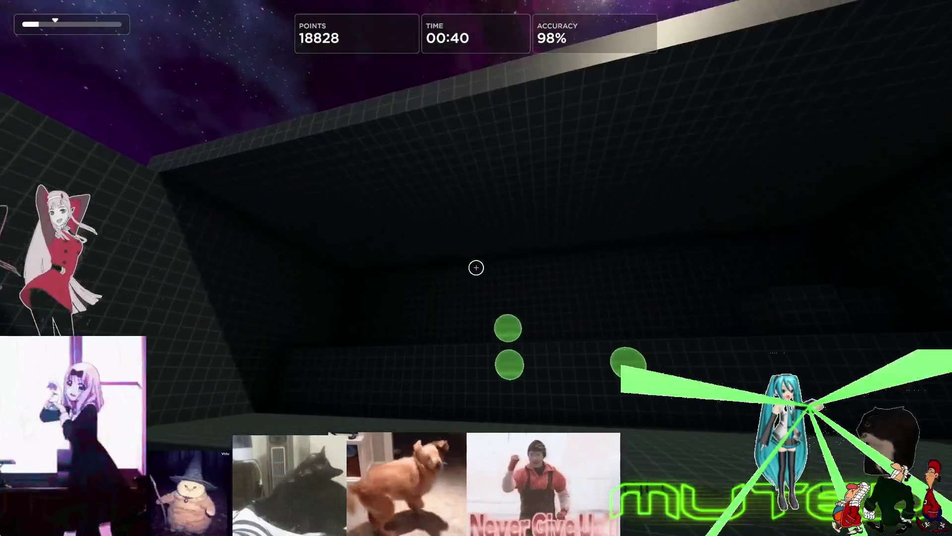
left_click(476, 268)
left_click(477, 268)
left_click(477, 268)
left_click(476, 268)
left_click(476, 268)
left_click(477, 269)
left_click(476, 268)
left_click(476, 267)
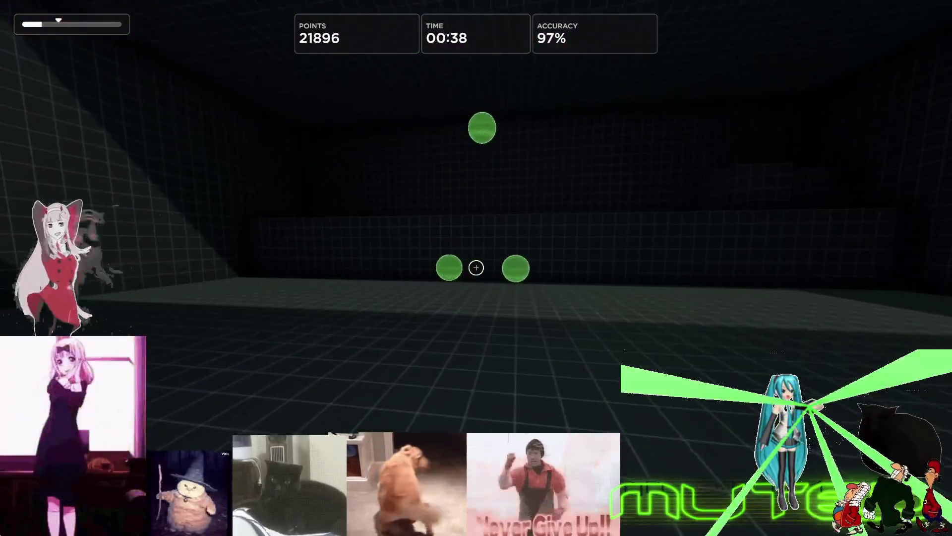
left_click(476, 268)
left_click(476, 268)
left_click(476, 268)
left_click(477, 269)
left_click(476, 268)
left_click(476, 267)
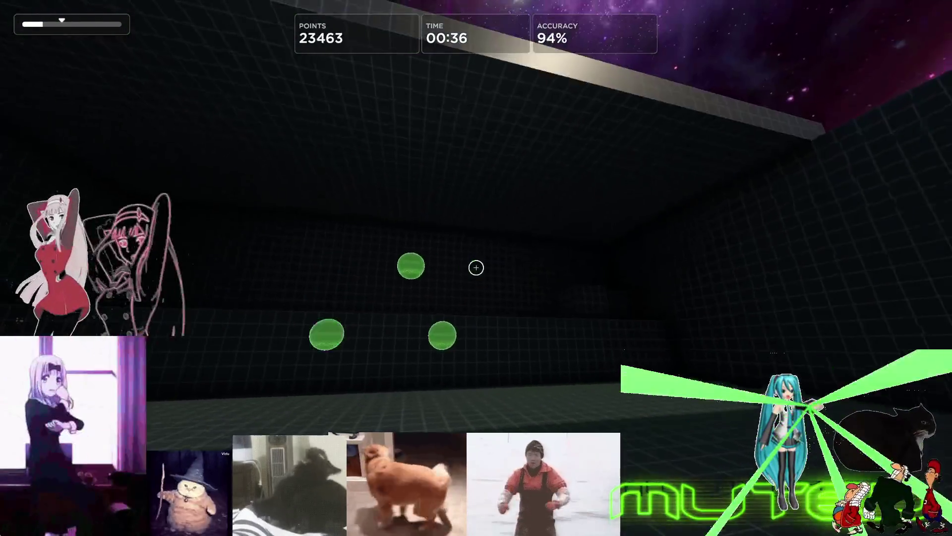
left_click(477, 268)
left_click(476, 268)
left_click(476, 268)
left_click(476, 268)
left_click(476, 268)
left_click(477, 268)
left_click(477, 268)
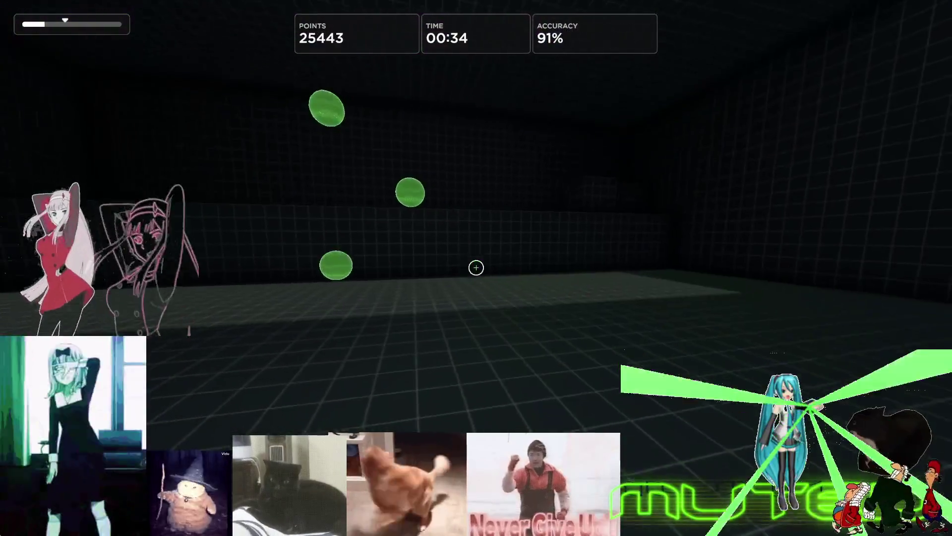
left_click(476, 269)
left_click(477, 268)
left_click(476, 268)
left_click(476, 268)
left_click(477, 268)
left_click(476, 268)
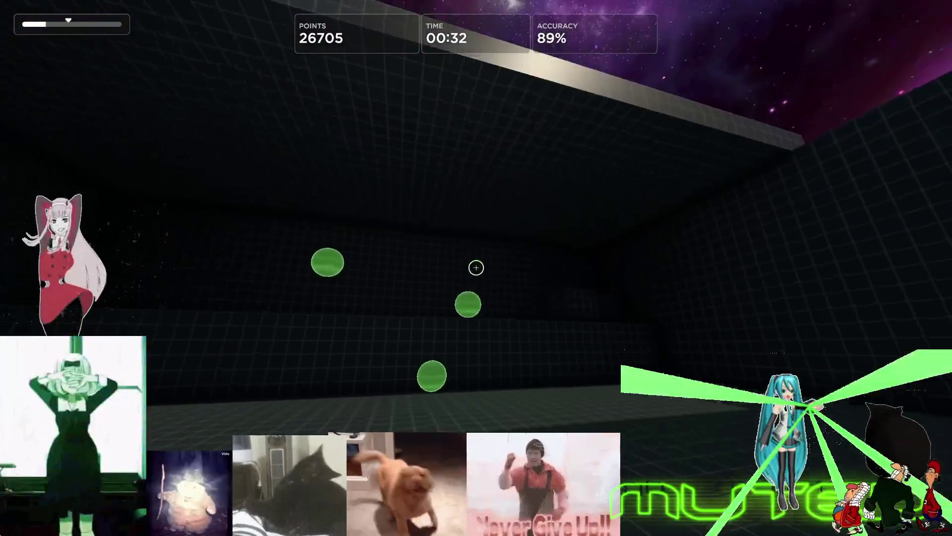
left_click(476, 268)
left_click(476, 269)
left_click(476, 268)
left_click(476, 268)
left_click(476, 268)
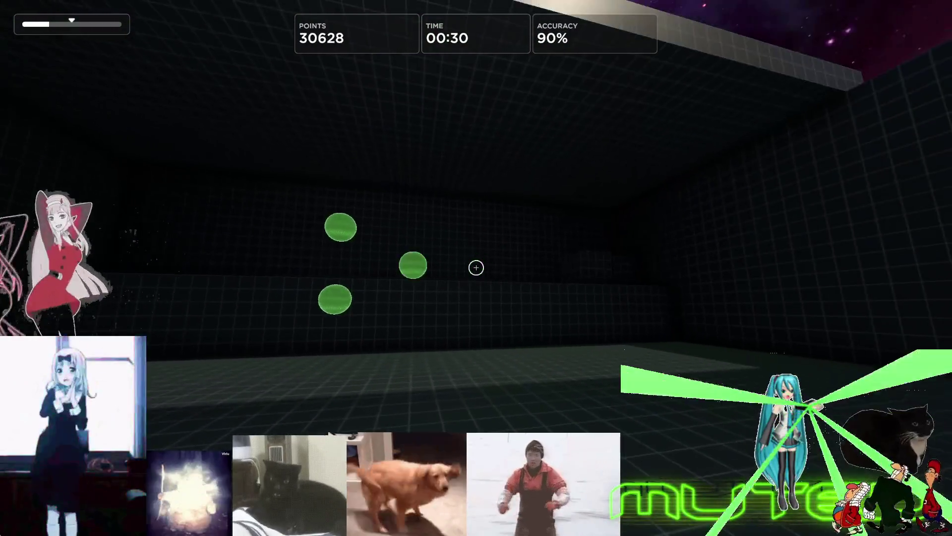
left_click(476, 268)
left_click(476, 269)
left_click(476, 268)
left_click(476, 267)
left_click(476, 268)
left_click(476, 268)
left_click(476, 268)
left_click(477, 267)
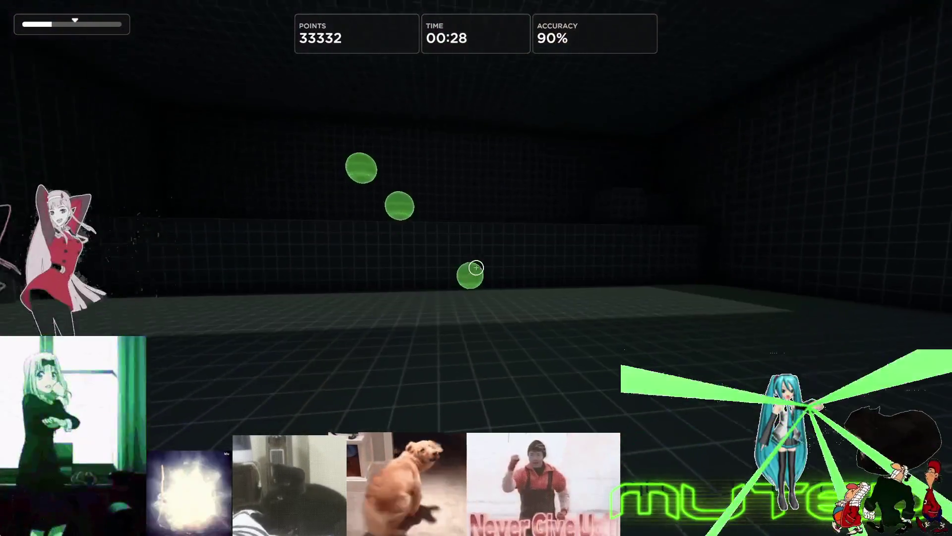
left_click(476, 268)
left_click(477, 269)
left_click(476, 269)
left_click(476, 268)
left_click(476, 268)
left_click(477, 268)
left_click(476, 269)
left_click(476, 269)
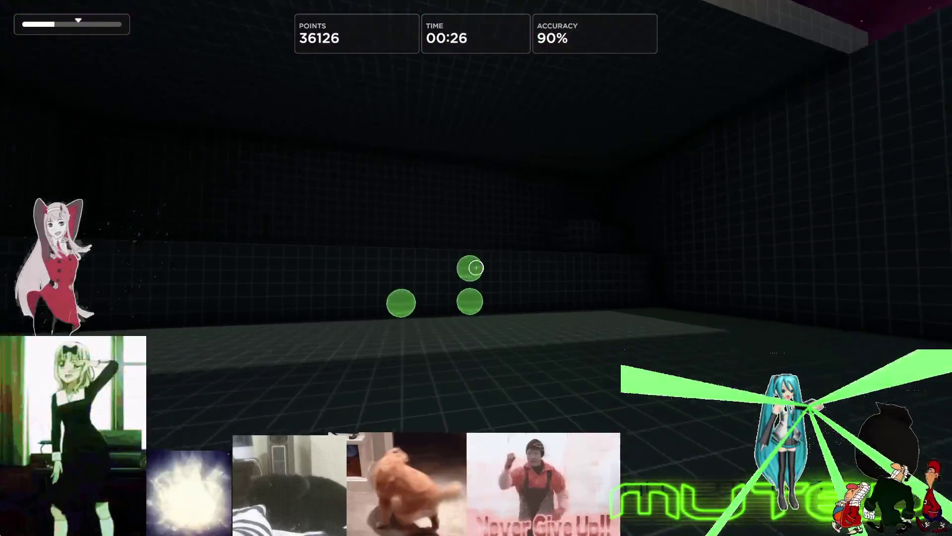
left_click(476, 268)
left_click(476, 268)
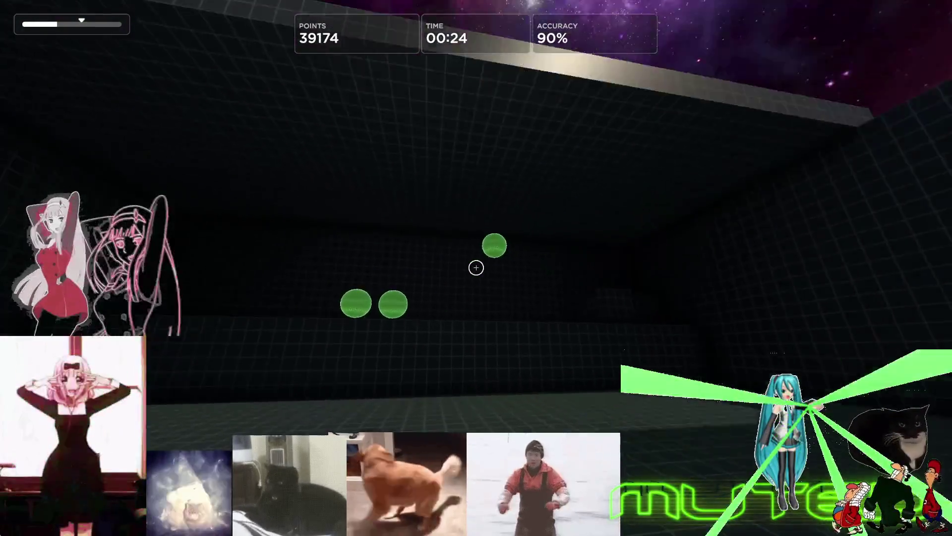
left_click(476, 267)
left_click(476, 268)
left_click(476, 267)
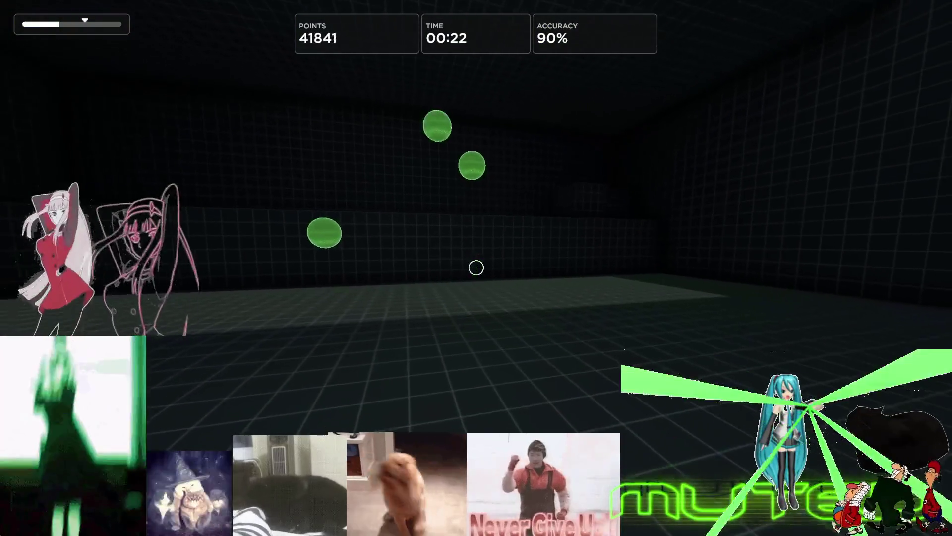
left_click(477, 267)
left_click(477, 268)
left_click(476, 268)
left_click(476, 269)
left_click(476, 268)
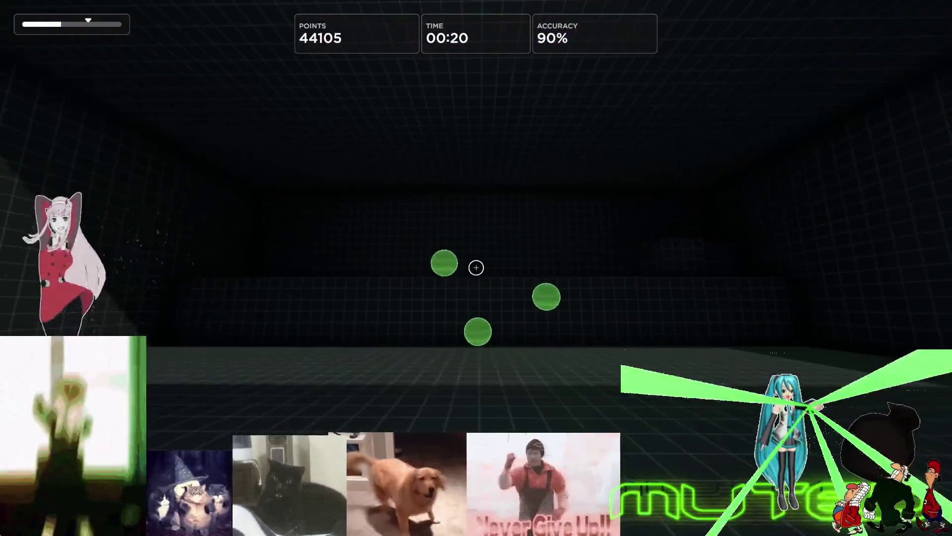
left_click(476, 269)
left_click(476, 268)
left_click(476, 268)
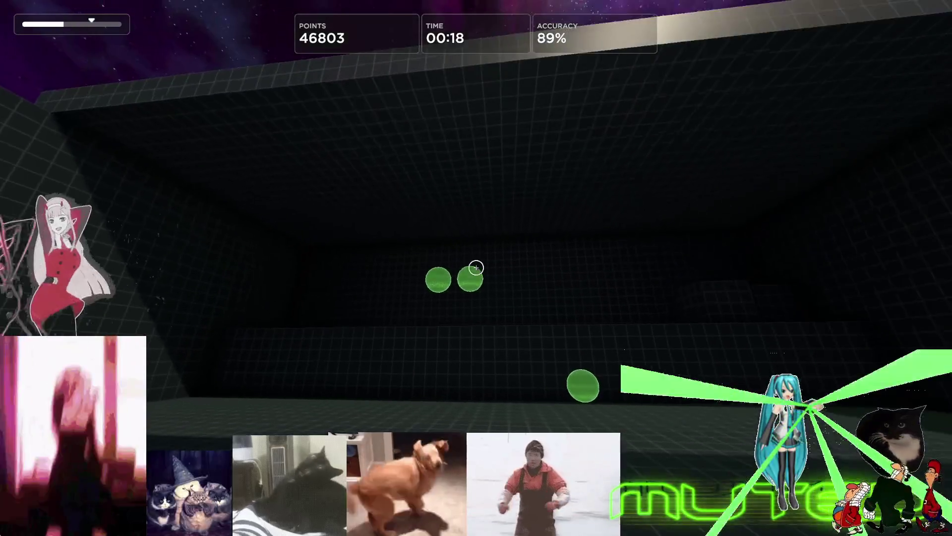
key("Escape")
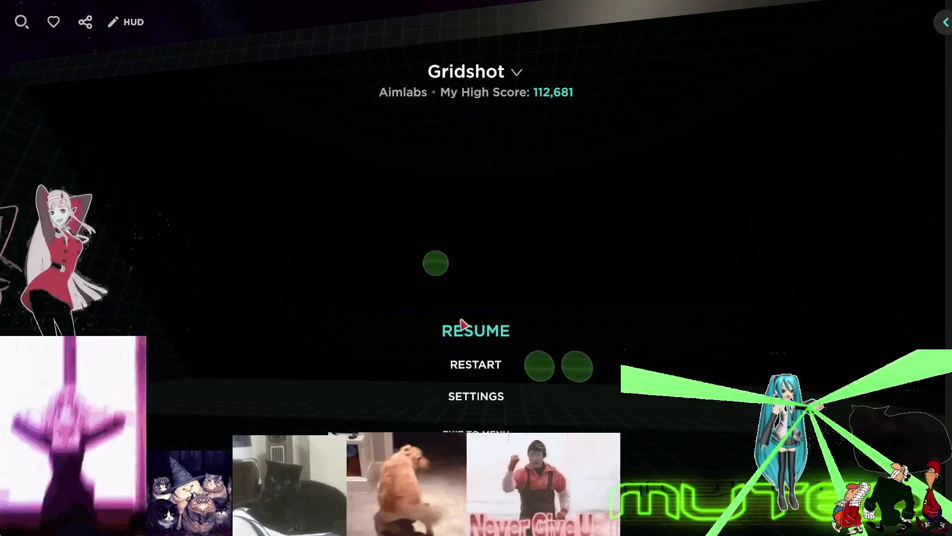
Confirm the Gridshot restart and shoot the green targets throughout the new run
left_click(406, 304)
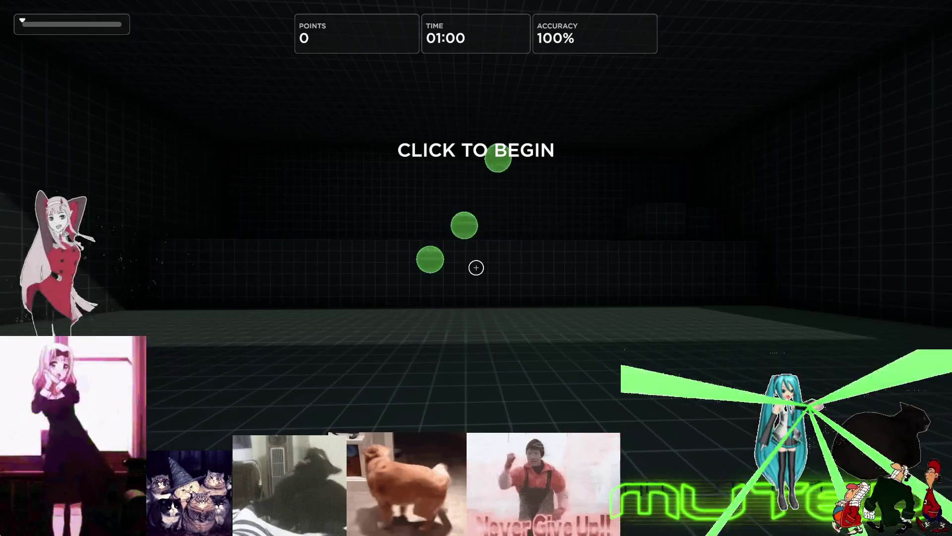
left_click(476, 268)
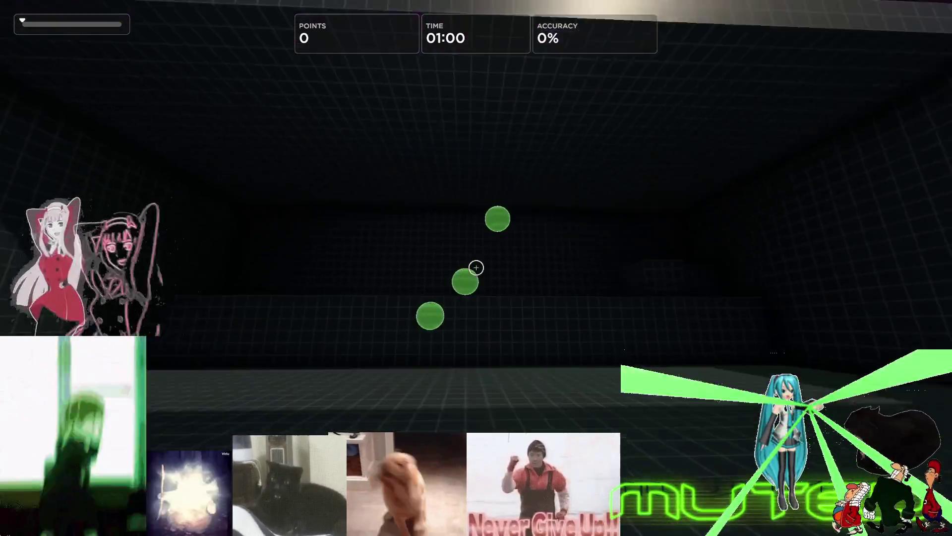
left_click(477, 269)
left_click(476, 269)
left_click(476, 268)
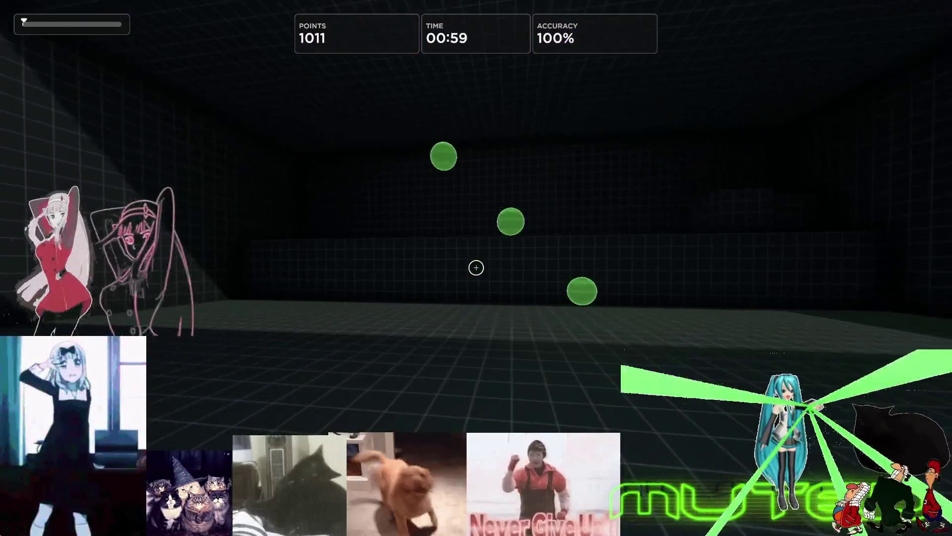
left_click(476, 268)
left_click(476, 268)
left_click(477, 268)
left_click(476, 268)
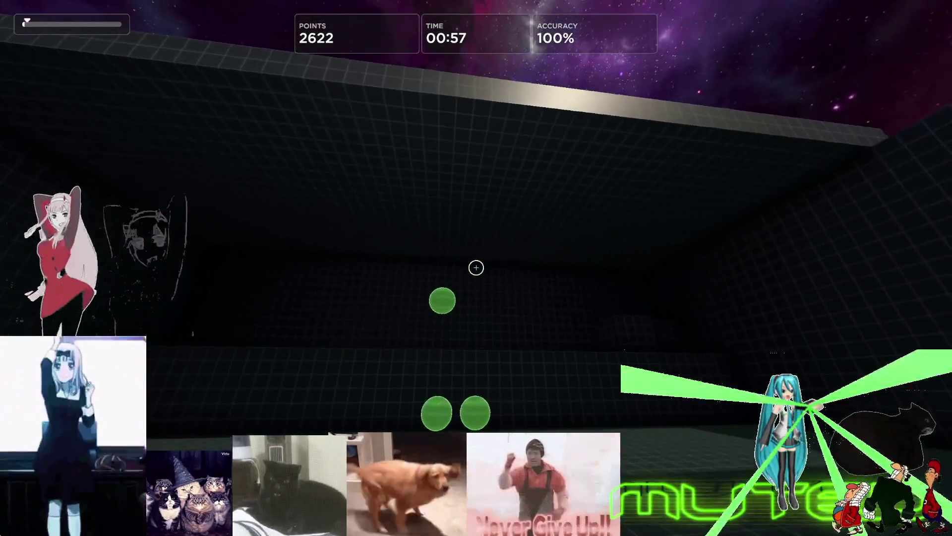
left_click(476, 268)
left_click(476, 268)
left_click(476, 267)
left_click(477, 268)
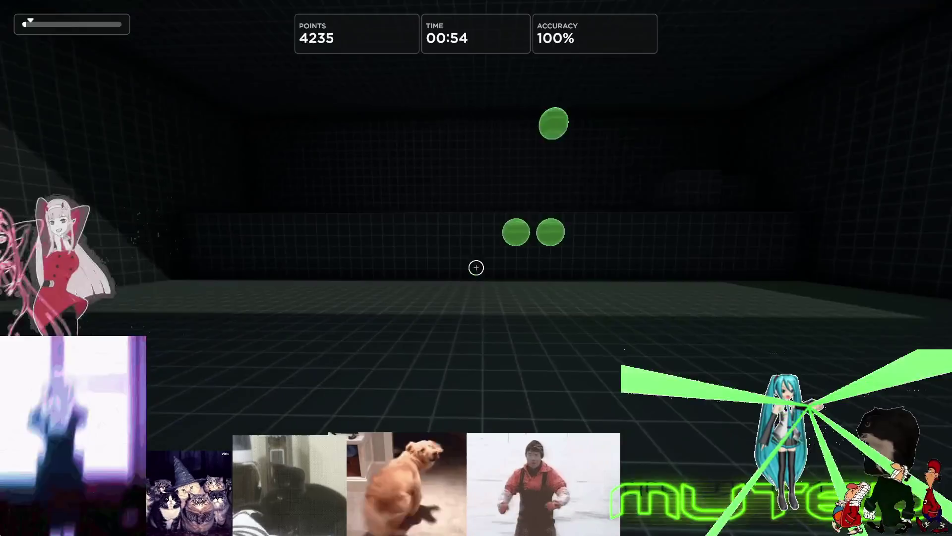
left_click(476, 268)
left_click(476, 268)
left_click(477, 269)
left_click(477, 268)
left_click(476, 268)
left_click(476, 269)
left_click(476, 268)
left_click(476, 268)
left_click(476, 269)
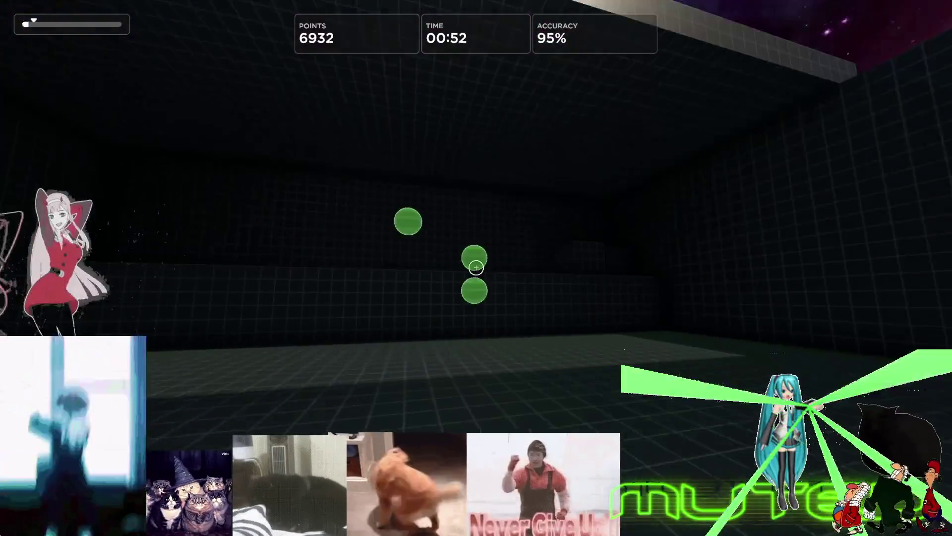
left_click(476, 268)
left_click(476, 268)
left_click(477, 269)
left_click(477, 268)
left_click(476, 268)
left_click(476, 268)
left_click(476, 268)
left_click(477, 269)
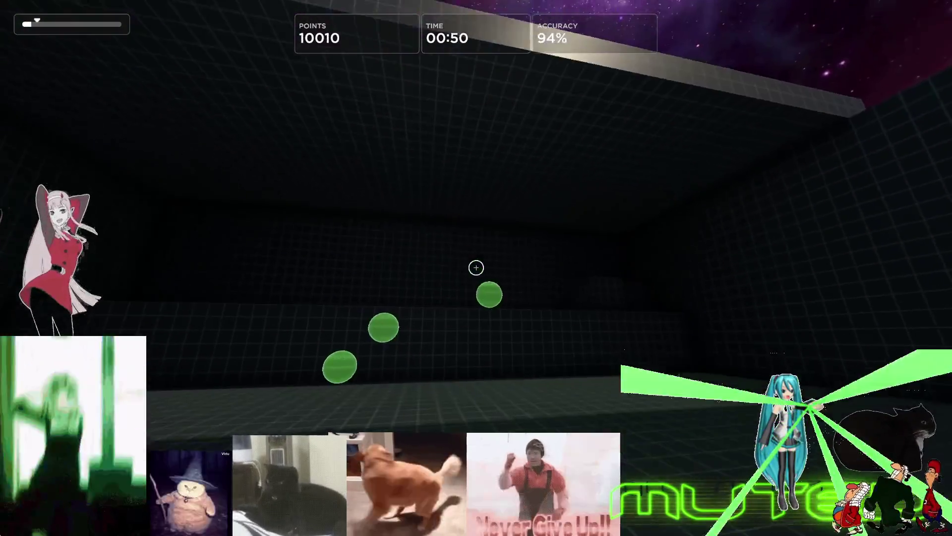
left_click(477, 268)
left_click(476, 268)
left_click(477, 267)
left_click(476, 268)
left_click(476, 269)
left_click(476, 268)
left_click(476, 268)
left_click(476, 269)
left_click(477, 268)
left_click(476, 268)
left_click(477, 268)
left_click(477, 267)
left_click(477, 268)
left_click(477, 268)
left_click(476, 268)
left_click(476, 268)
left_click(477, 268)
left_click(476, 269)
left_click(476, 267)
left_click(476, 268)
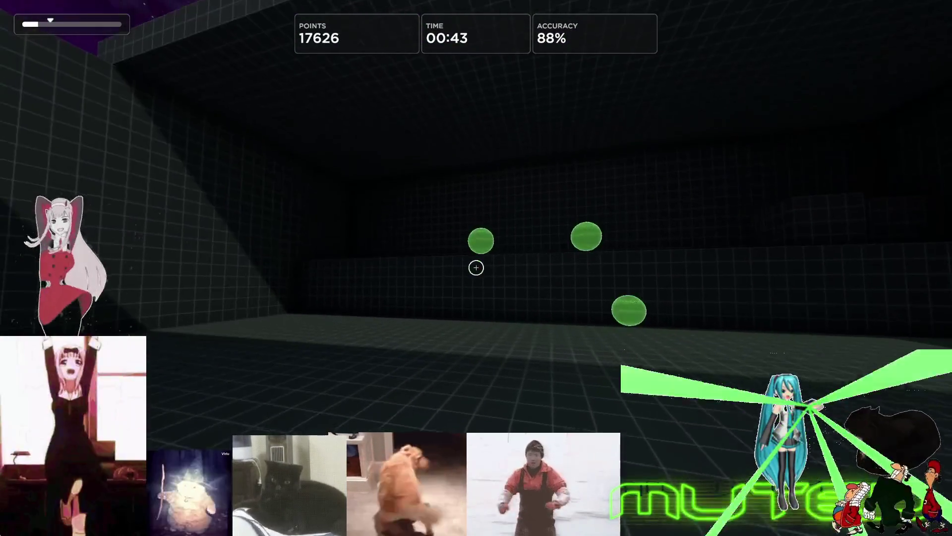
left_click(476, 268)
left_click(476, 268)
left_click(476, 268)
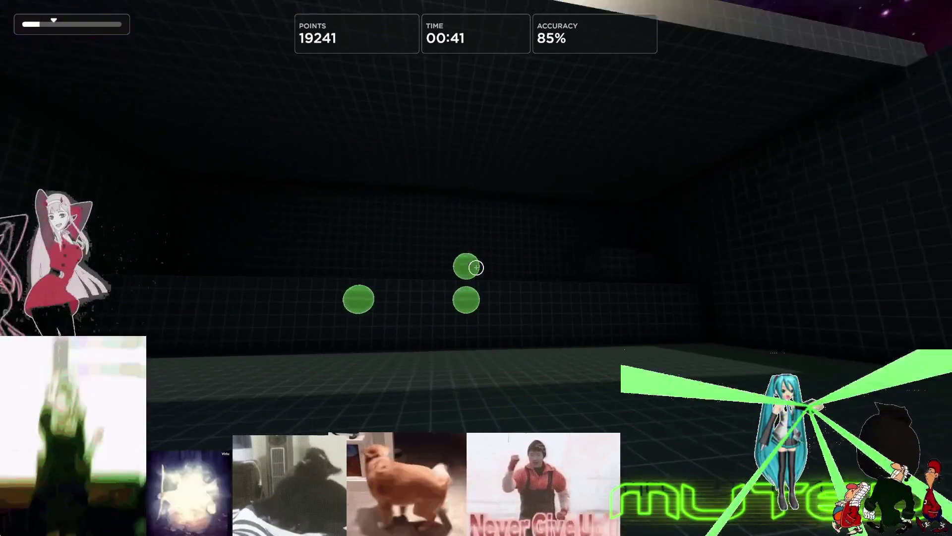
left_click(477, 268)
left_click(476, 269)
left_click(477, 268)
left_click(476, 268)
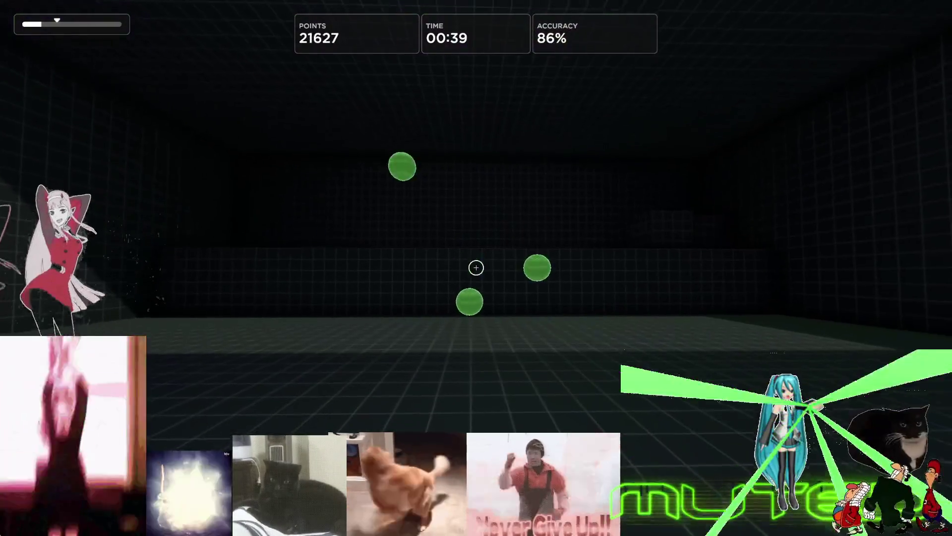
left_click(476, 267)
left_click(476, 268)
left_click(476, 268)
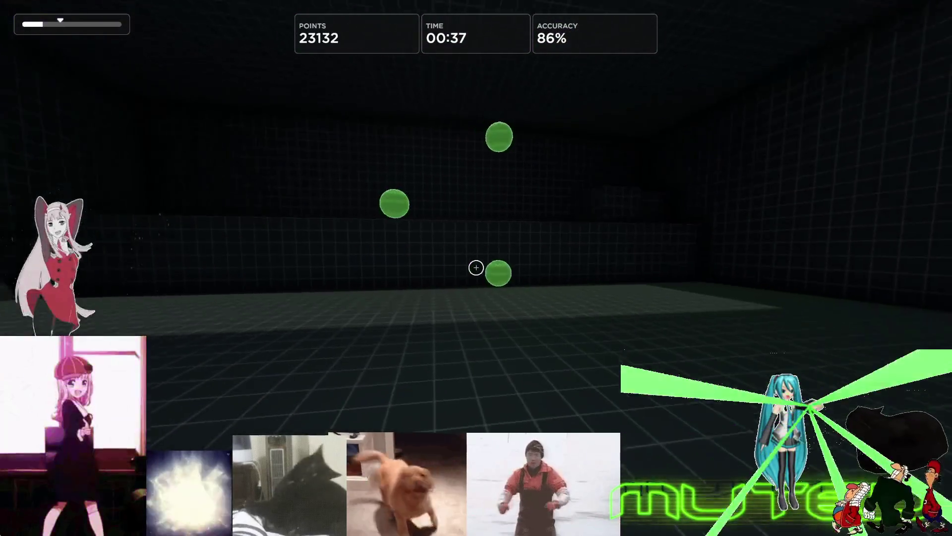
left_click(476, 268)
left_click(476, 268)
left_click(476, 268)
left_click(477, 268)
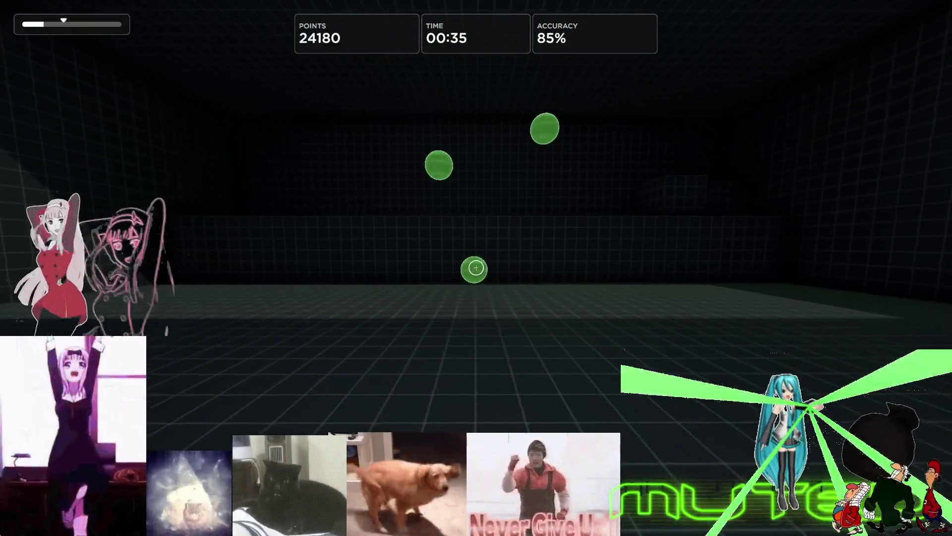
left_click(476, 268)
left_click(476, 268)
left_click(476, 267)
left_click(476, 267)
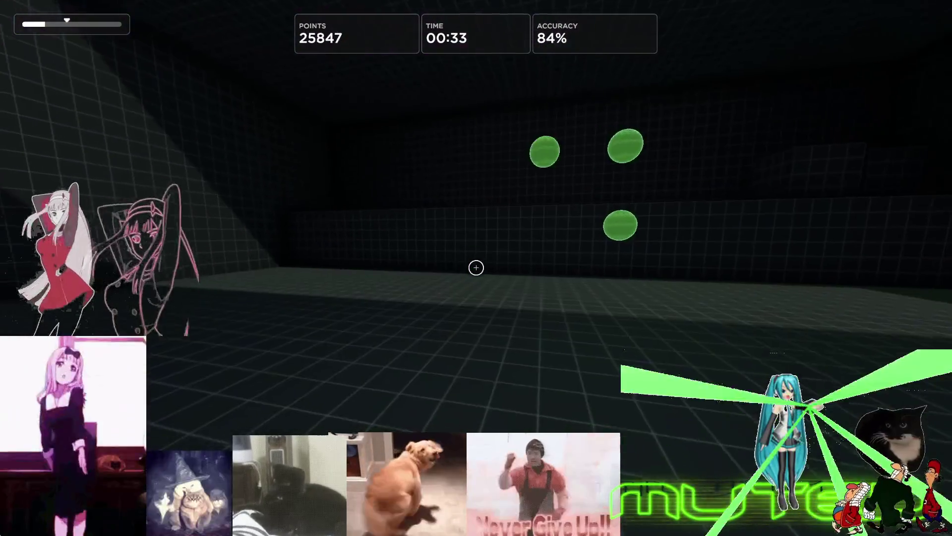
left_click(476, 268)
left_click(476, 268)
left_click(477, 267)
left_click(476, 268)
left_click(476, 268)
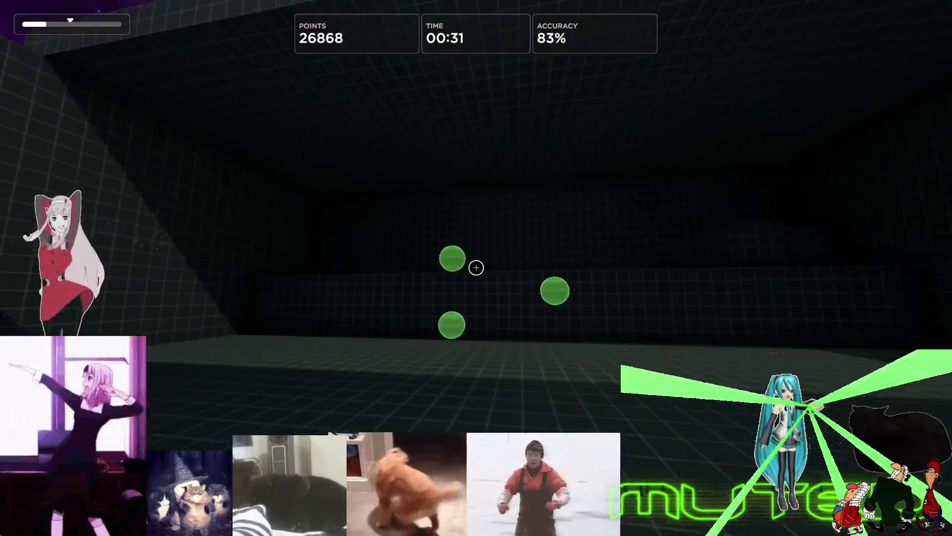
left_click(476, 268)
left_click(476, 269)
left_click(477, 268)
left_click(476, 267)
left_click(476, 268)
left_click(476, 269)
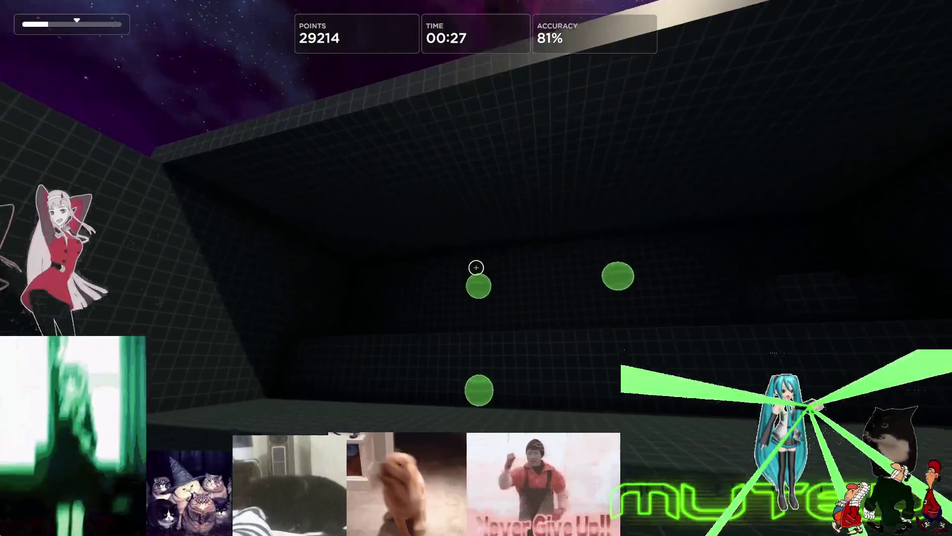
left_click(477, 268)
left_click(476, 268)
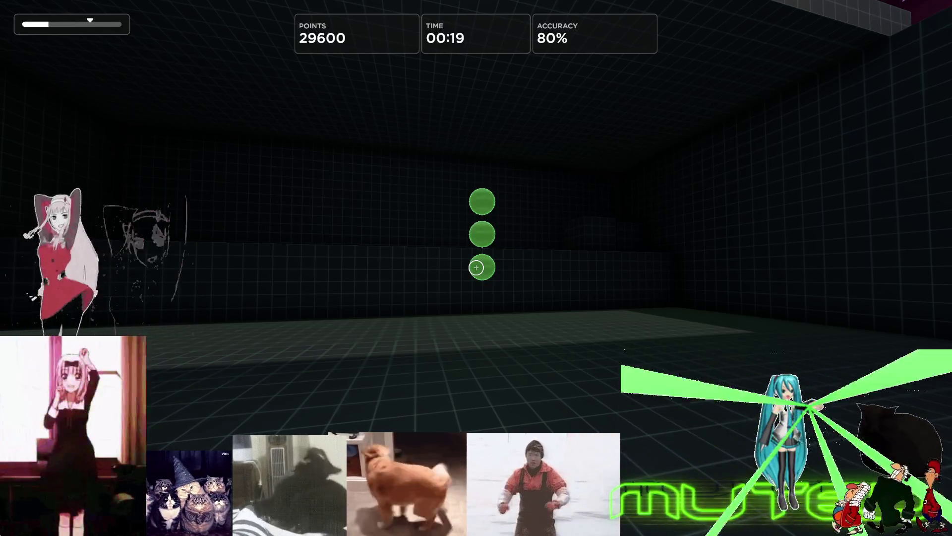
Restart the Gridshot round again, then bring up the game settings from the pause menu
key("Escape")
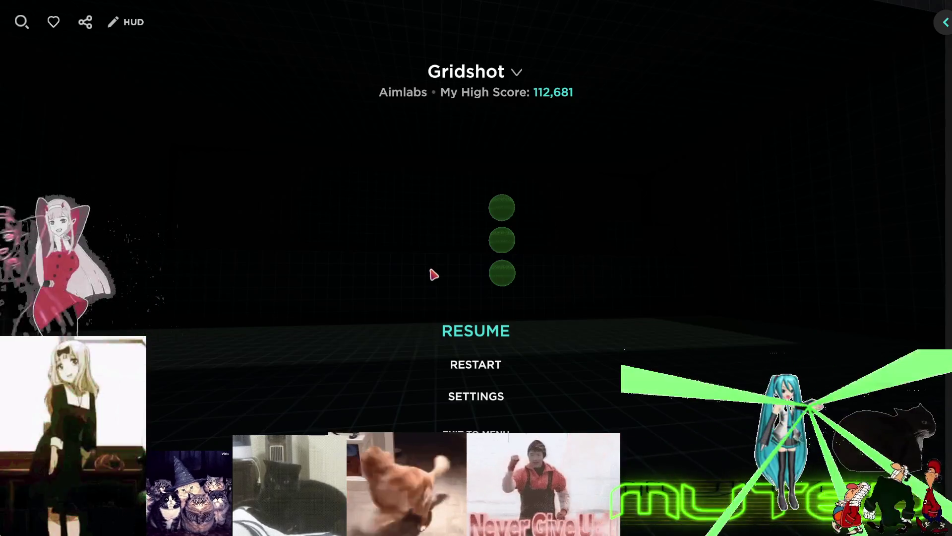
left_click(495, 372)
left_click(423, 300)
key("Escape")
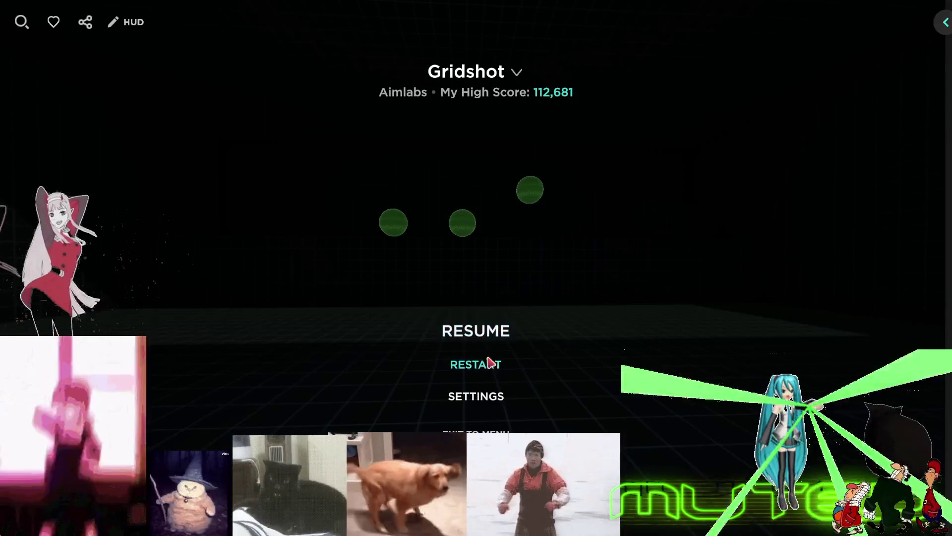
left_click(487, 400)
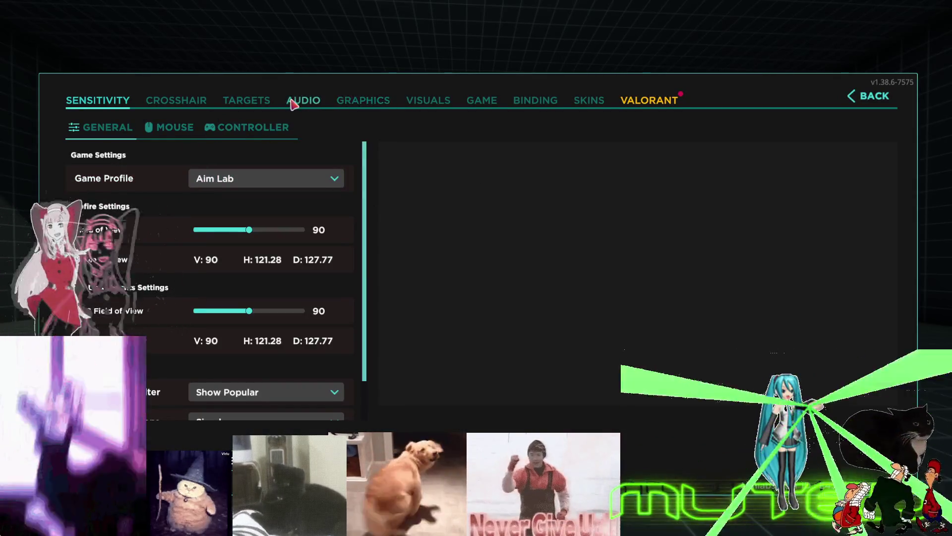
Review the crosshair options (thickness 2, circle radius 0, color sliders), then return to the pause menu
left_click(200, 103)
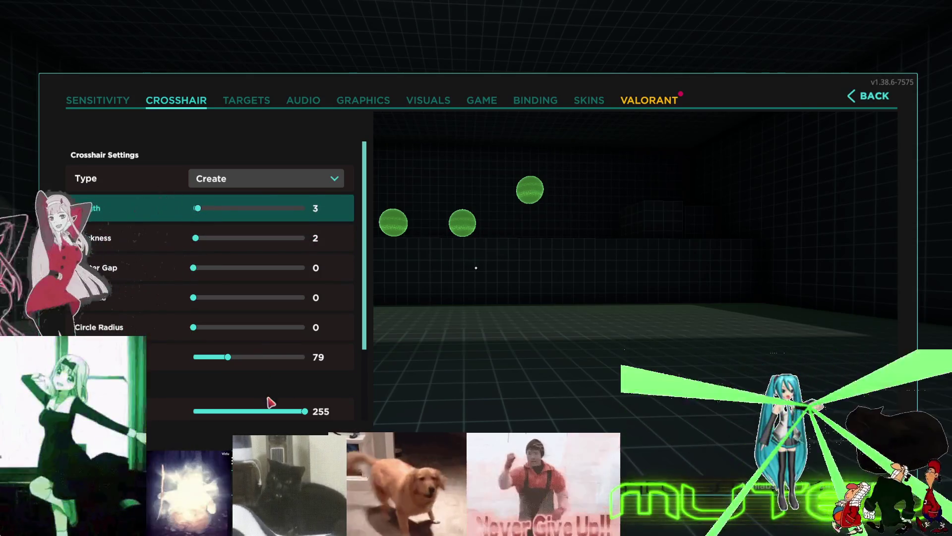
scroll(236, 269, "down", 3)
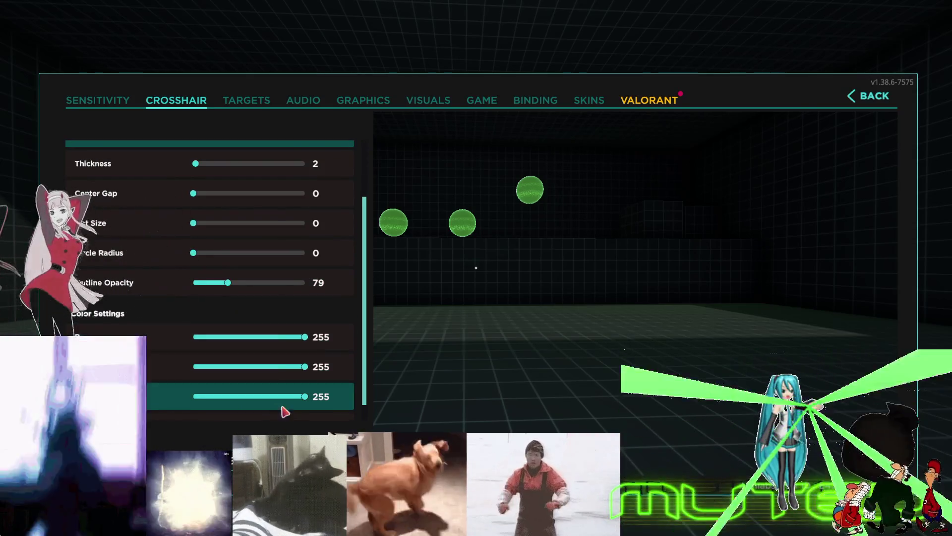
left_click(861, 86)
Restart Gridshot, discarding progress, and start the fresh 01:00 round at 0 points
left_click(488, 370)
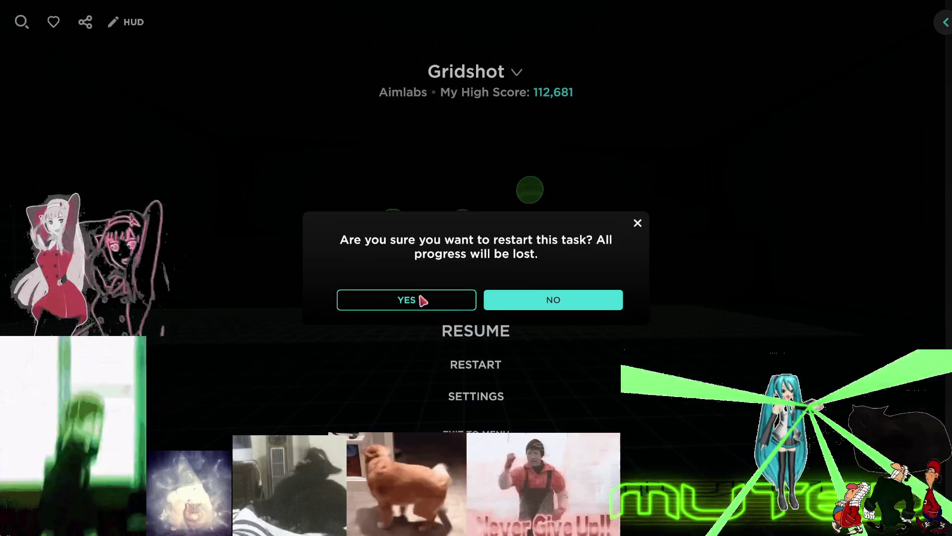
left_click(422, 301)
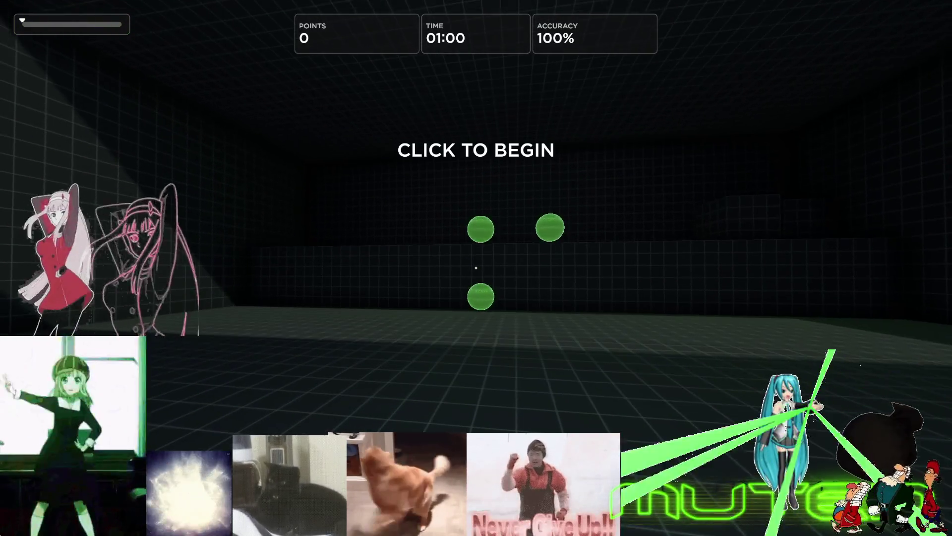
left_click(477, 268)
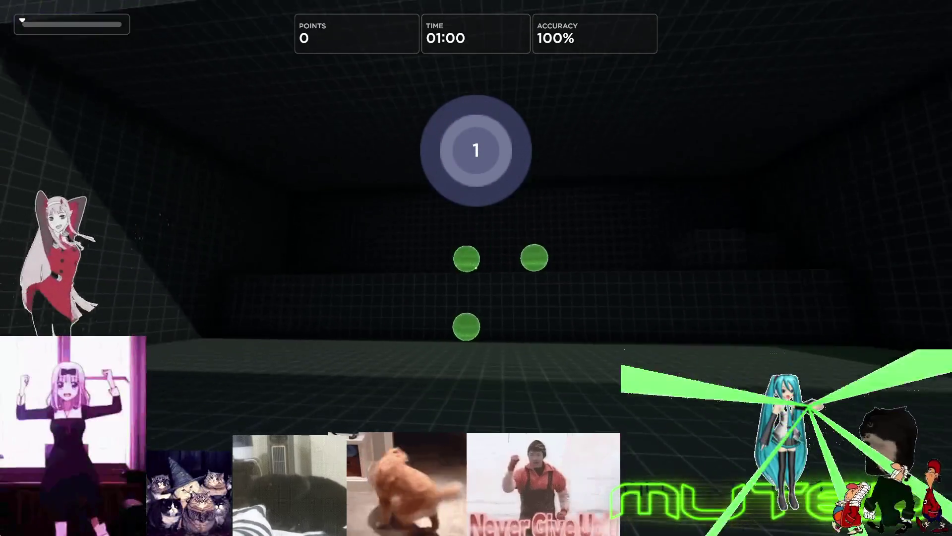
Shoot the respawning green Gridshot targets, climbing to about 65,564 points at 91% accuracy
left_click(477, 267)
left_click(476, 267)
left_click(477, 268)
left_click(476, 269)
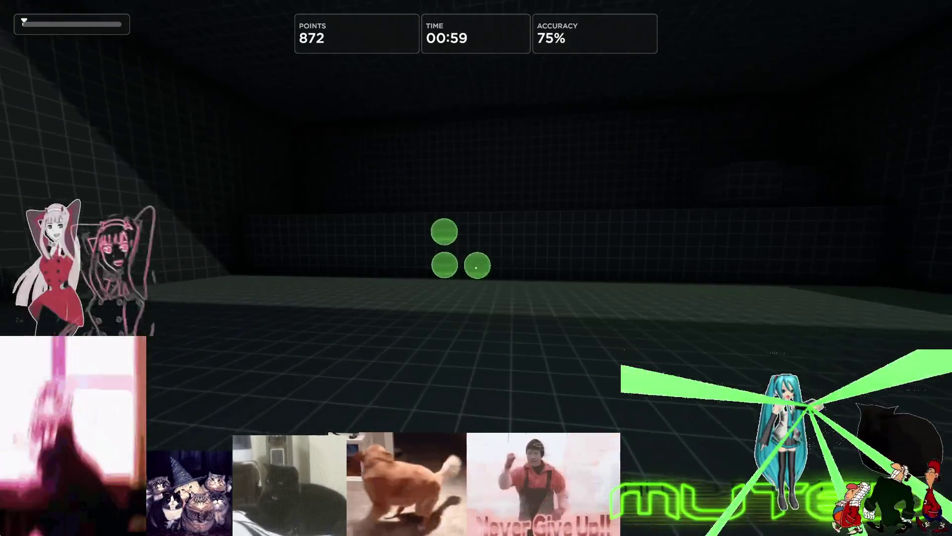
left_click(477, 268)
left_click(477, 268)
left_click(477, 268)
left_click(476, 267)
left_click(476, 267)
left_click(477, 268)
left_click(476, 268)
left_click(476, 268)
left_click(476, 269)
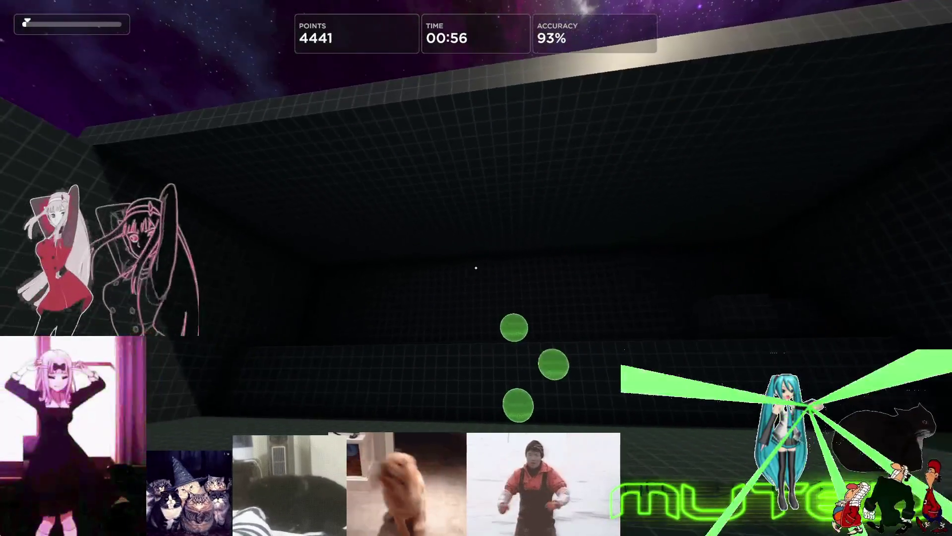
left_click(477, 268)
left_click(476, 268)
left_click(477, 268)
left_click(476, 268)
left_click(477, 268)
left_click(477, 268)
left_click(476, 268)
left_click(476, 268)
left_click(476, 268)
left_click(476, 269)
left_click(477, 268)
left_click(476, 268)
left_click(477, 268)
left_click(476, 268)
left_click(477, 268)
left_click(476, 268)
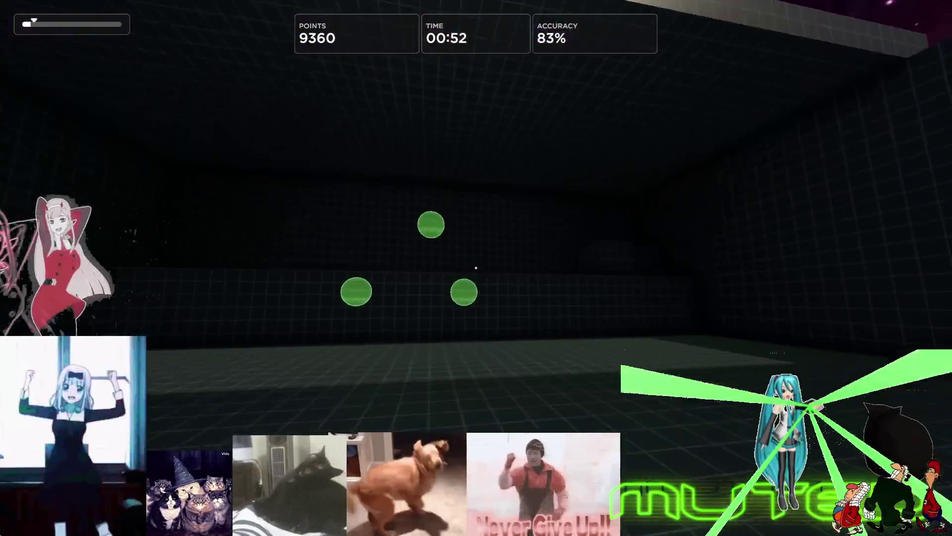
left_click(477, 269)
left_click(476, 268)
left_click(477, 268)
left_click(476, 268)
left_click(476, 268)
left_click(476, 269)
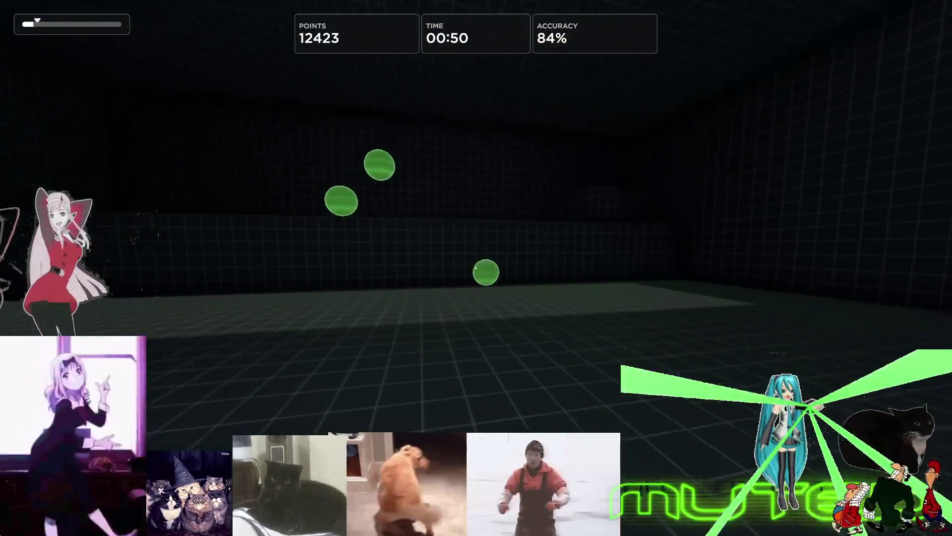
left_click(476, 268)
left_click(477, 268)
left_click(477, 268)
left_click(476, 268)
left_click(477, 268)
left_click(476, 268)
left_click(477, 268)
left_click(477, 268)
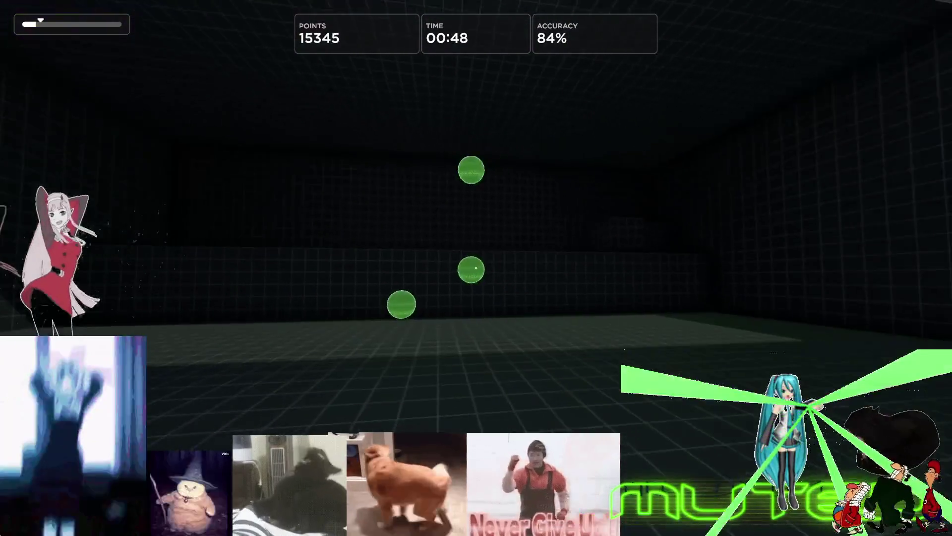
left_click(477, 268)
left_click(476, 268)
left_click(476, 268)
left_click(476, 268)
left_click(477, 268)
left_click(477, 267)
left_click(476, 268)
left_click(477, 268)
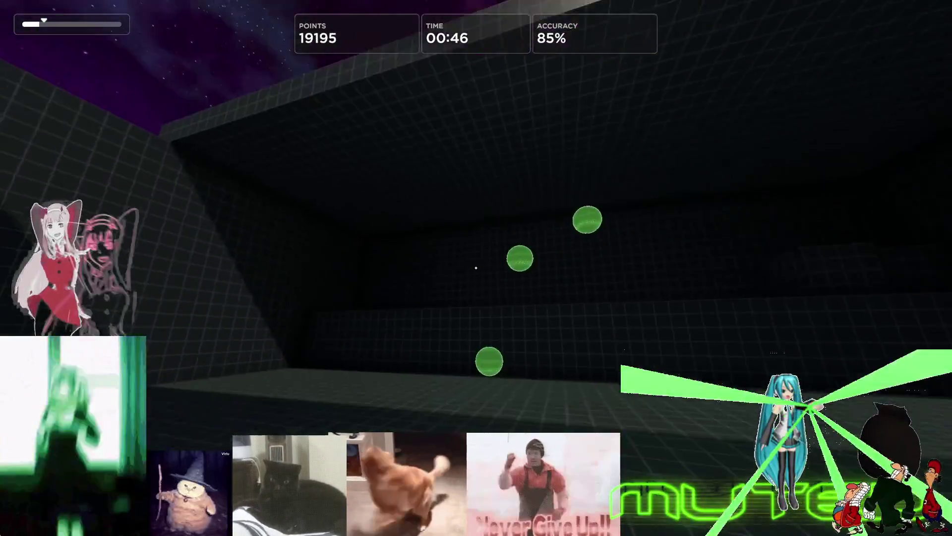
left_click(476, 268)
left_click(476, 269)
left_click(477, 268)
left_click(476, 269)
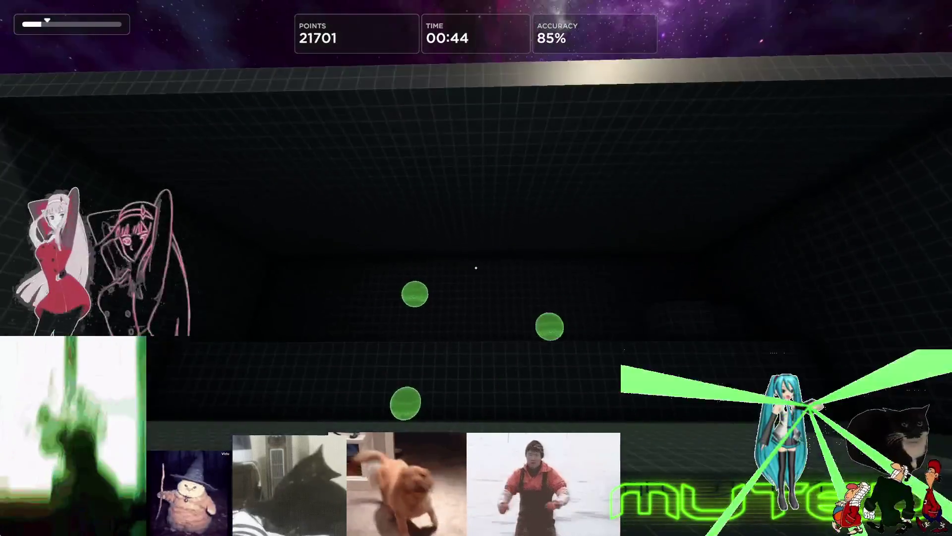
left_click(477, 268)
left_click(477, 269)
left_click(476, 269)
left_click(477, 267)
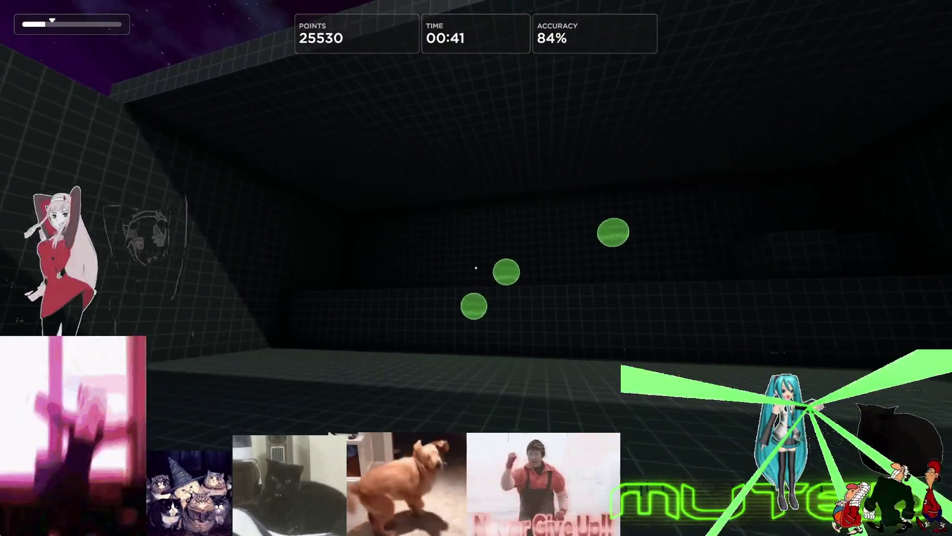
left_click(476, 268)
left_click(476, 268)
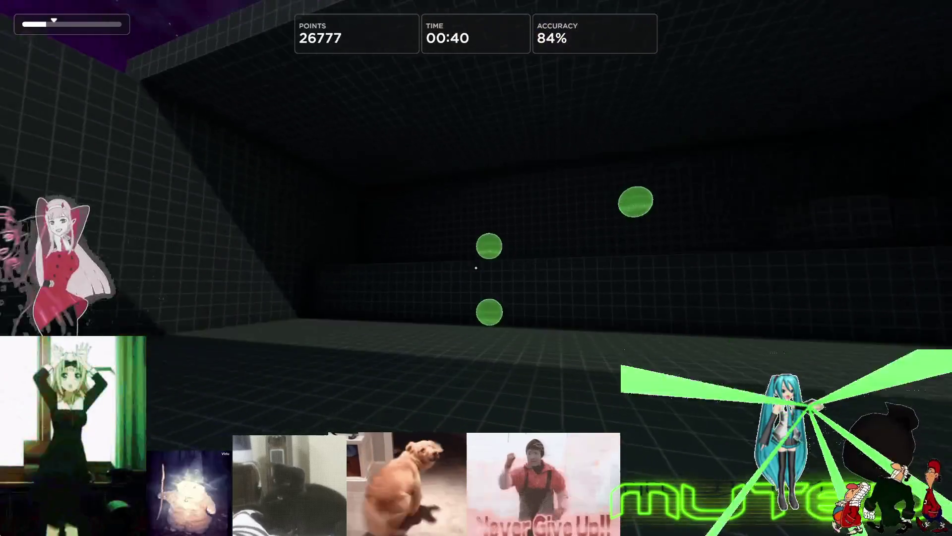
left_click(476, 268)
left_click(477, 267)
left_click(476, 268)
left_click(477, 268)
left_click(477, 268)
left_click(476, 268)
left_click(476, 268)
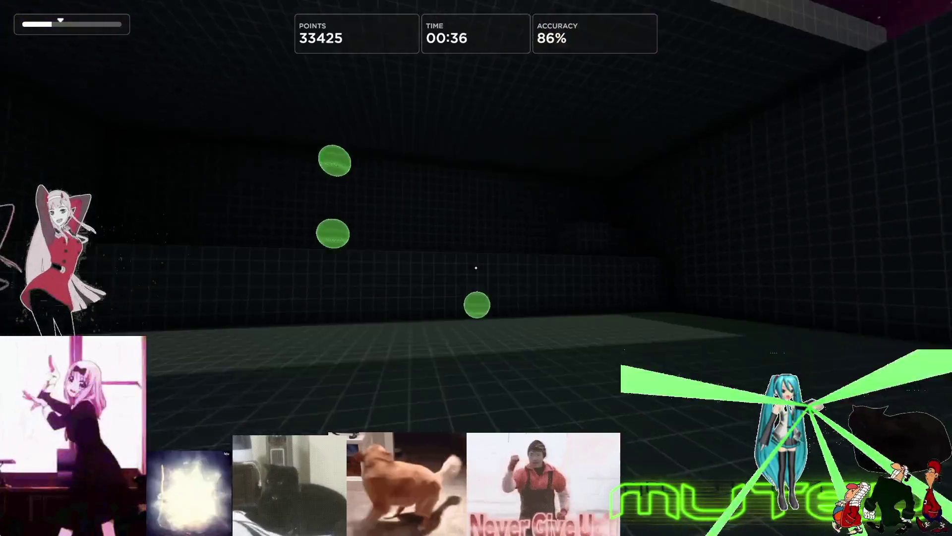
left_click(477, 269)
left_click(477, 268)
left_click(477, 268)
left_click(477, 268)
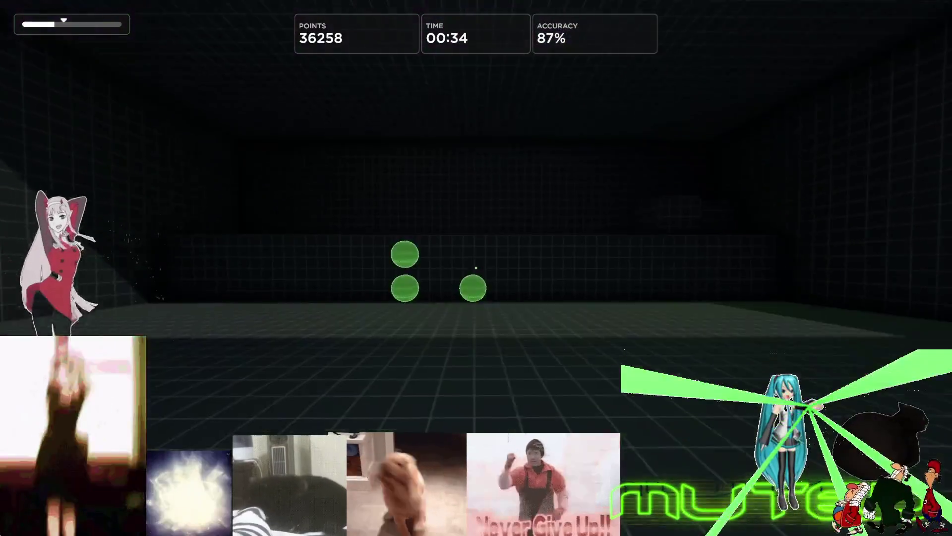
left_click(477, 268)
left_click(476, 268)
left_click(476, 268)
left_click(476, 269)
left_click(477, 268)
left_click(477, 268)
left_click(476, 268)
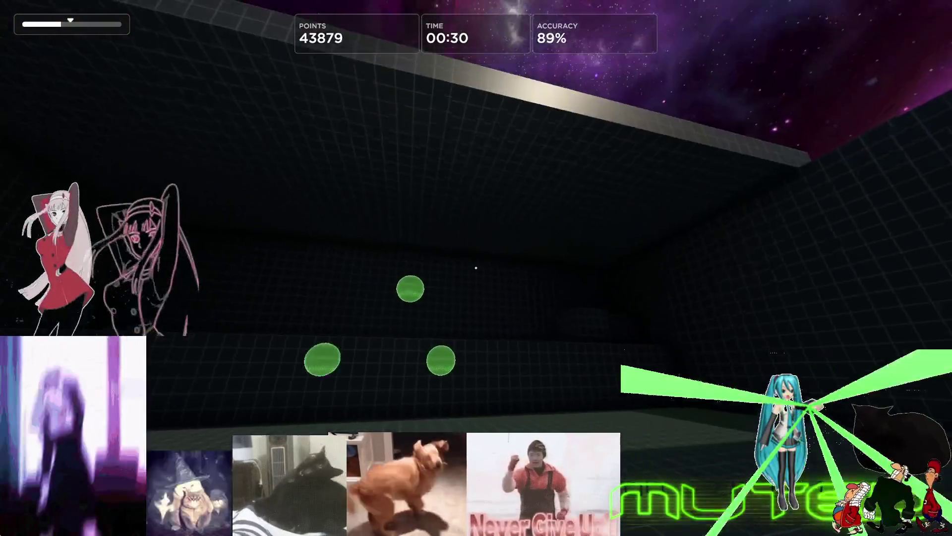
left_click(477, 268)
left_click(476, 268)
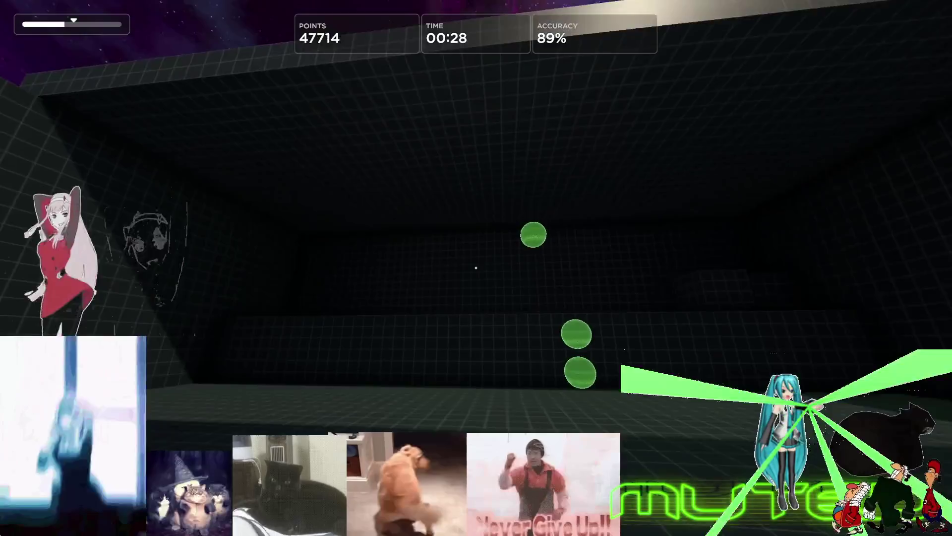
left_click(477, 268)
left_click(477, 268)
left_click(476, 267)
left_click(477, 268)
left_click(477, 269)
left_click(476, 268)
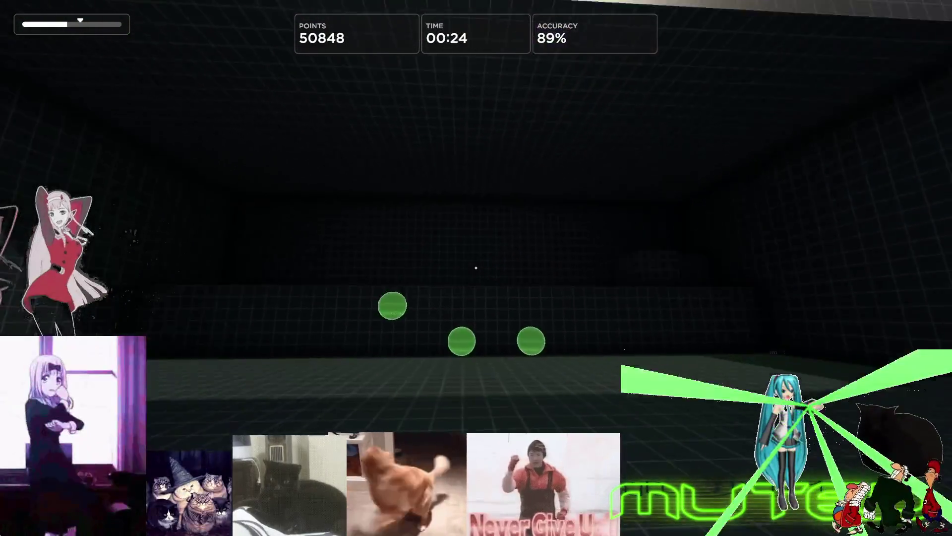
left_click(476, 268)
left_click(476, 268)
left_click(476, 268)
left_click(477, 268)
left_click(477, 268)
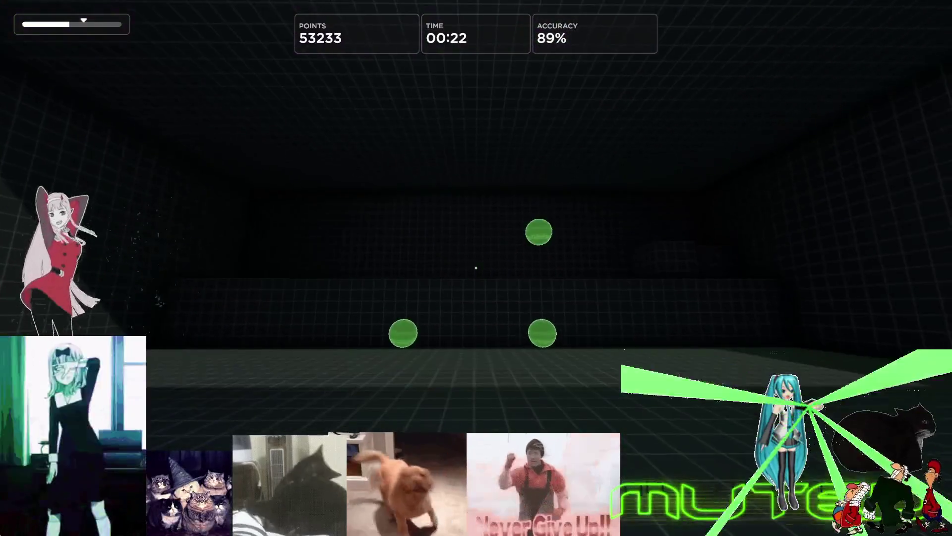
left_click(476, 268)
left_click(477, 268)
left_click(476, 268)
left_click(477, 267)
left_click(477, 268)
left_click(476, 267)
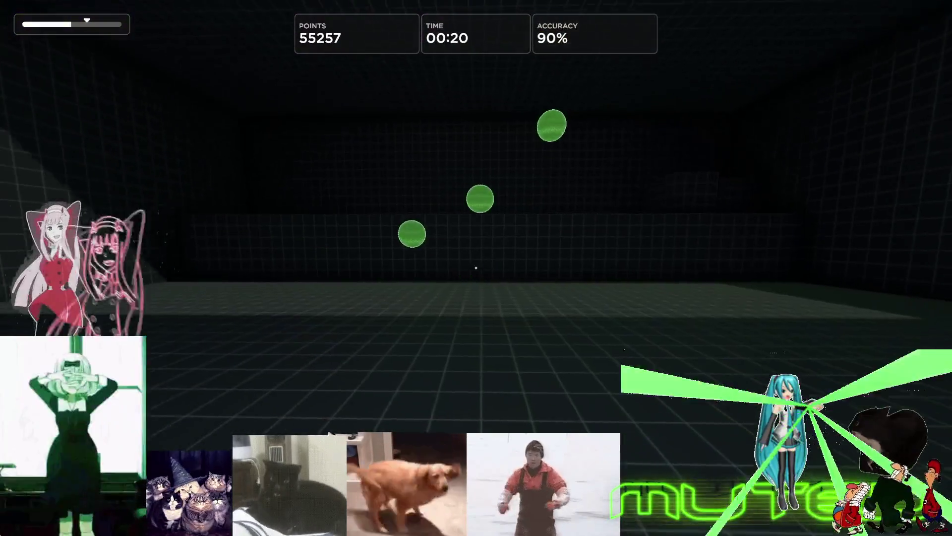
left_click(476, 268)
left_click(476, 268)
left_click(477, 268)
left_click(476, 267)
left_click(476, 268)
left_click(476, 268)
left_click(476, 268)
left_click(476, 268)
left_click(476, 268)
left_click(476, 268)
left_click(477, 268)
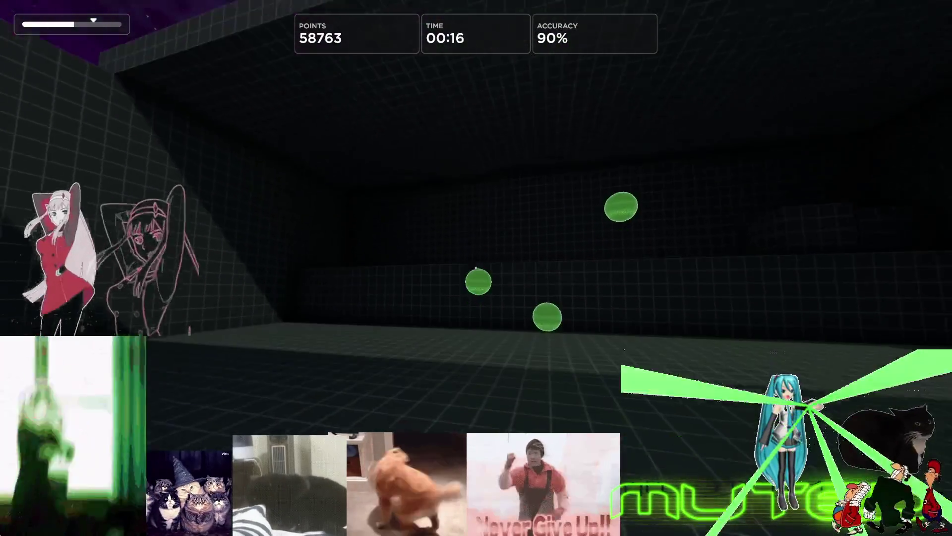
left_click(477, 268)
left_click(476, 268)
left_click(476, 267)
left_click(476, 268)
left_click(477, 268)
left_click(476, 268)
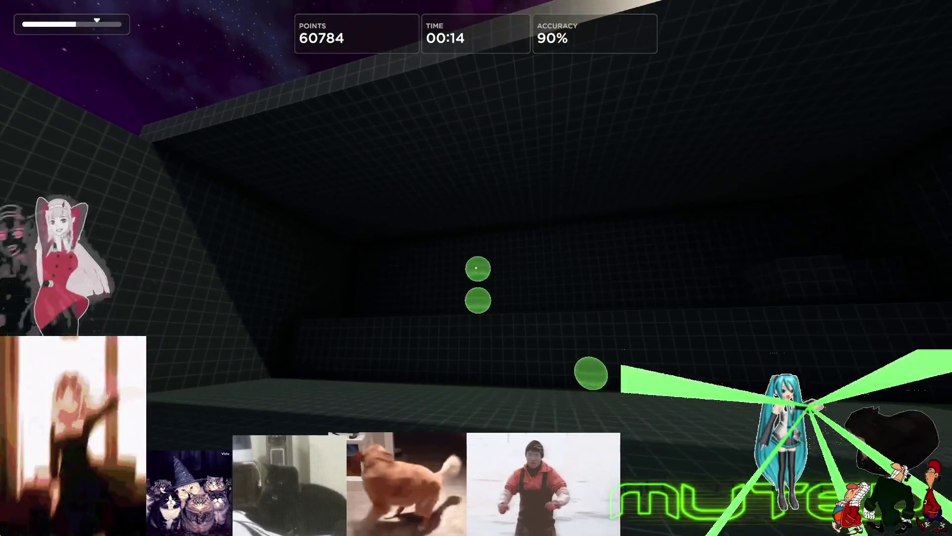
left_click(477, 268)
left_click(476, 268)
left_click(476, 268)
left_click(477, 268)
left_click(477, 268)
left_click(476, 268)
left_click(477, 268)
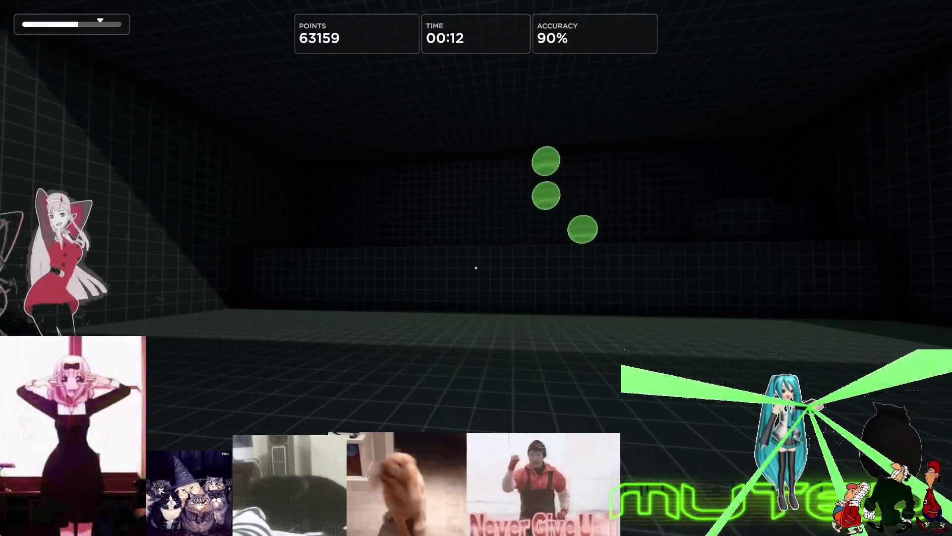
left_click(476, 268)
left_click(476, 267)
left_click(477, 268)
left_click(477, 268)
left_click(476, 268)
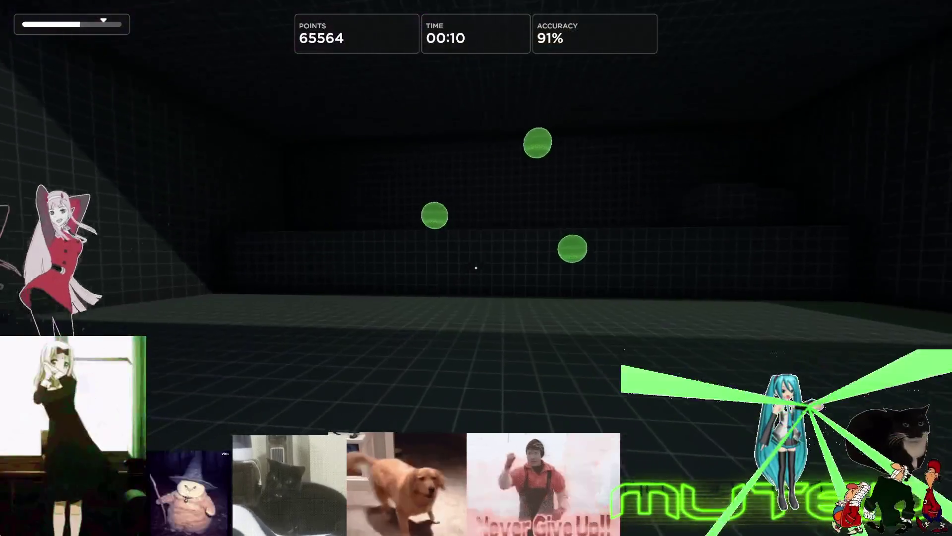
left_click(476, 269)
left_click(476, 267)
left_click(476, 268)
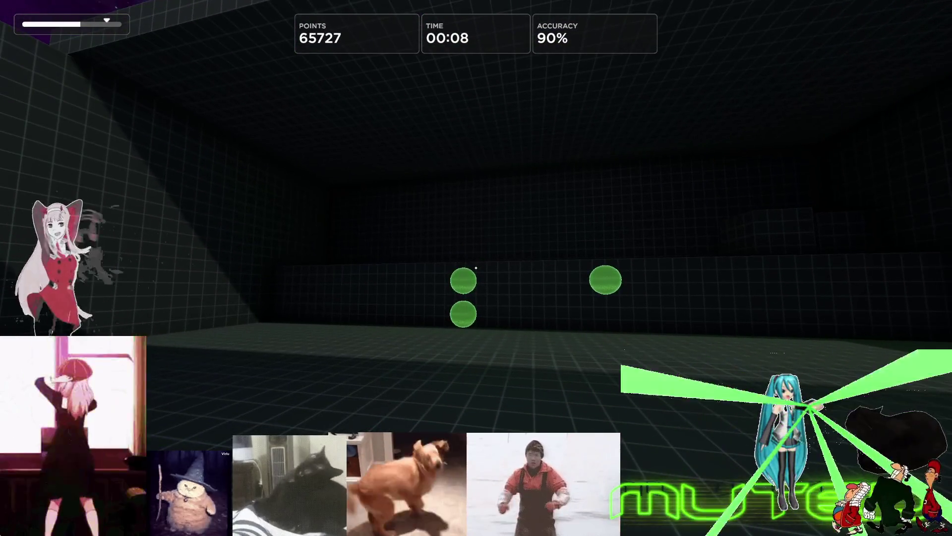
Pause the round with Esc, choose Restart, and confirm with Yes to reset Gridshot
key("Escape")
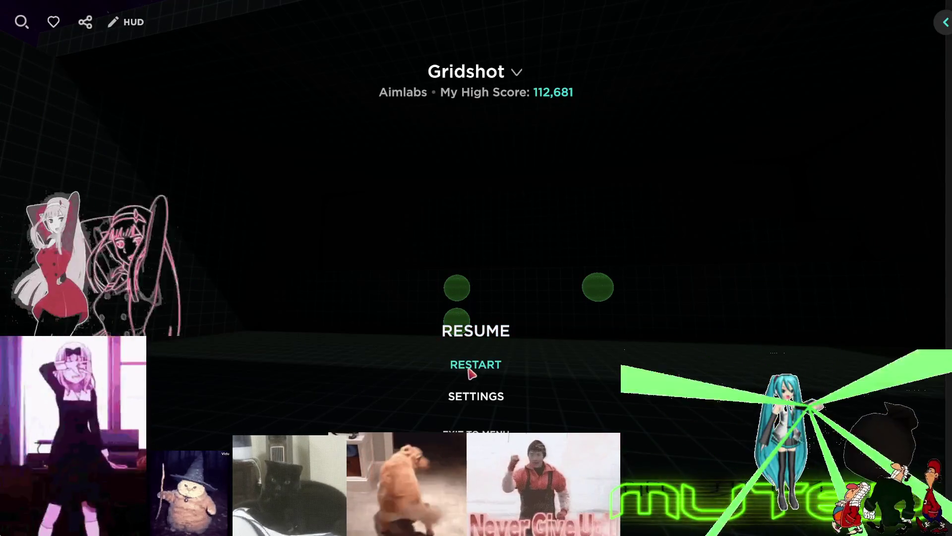
left_click(476, 370)
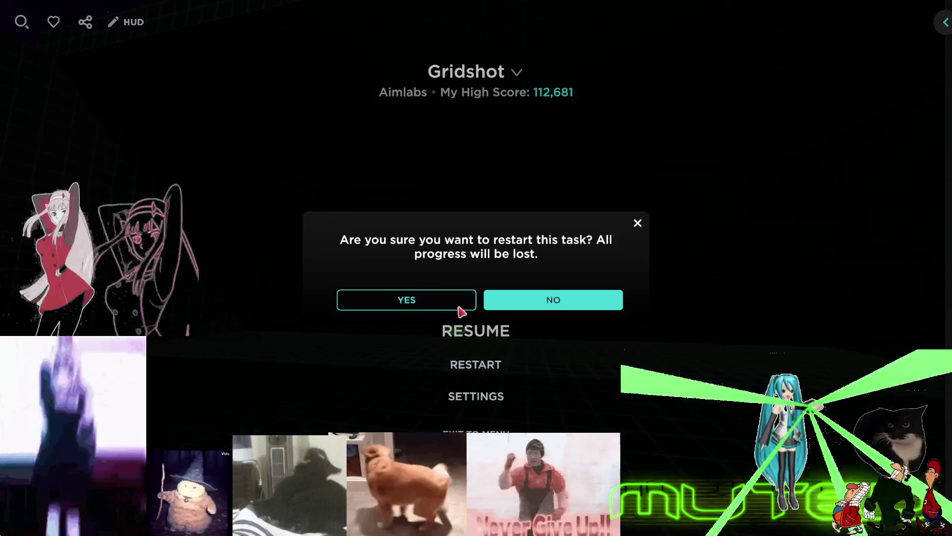
left_click(408, 300)
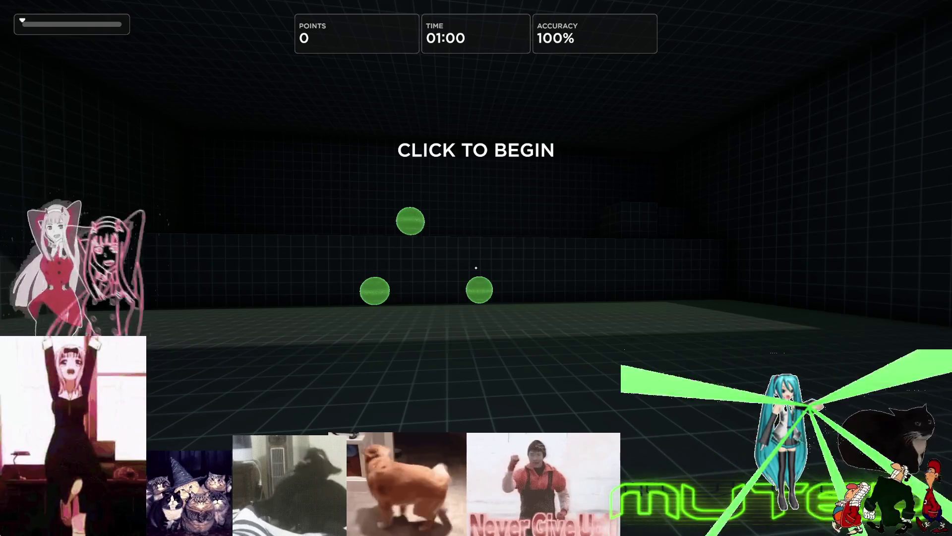
Start the new Gridshot round, shoot green targets to 29,307 points at 86% accuracy, then pause
left_click(477, 268)
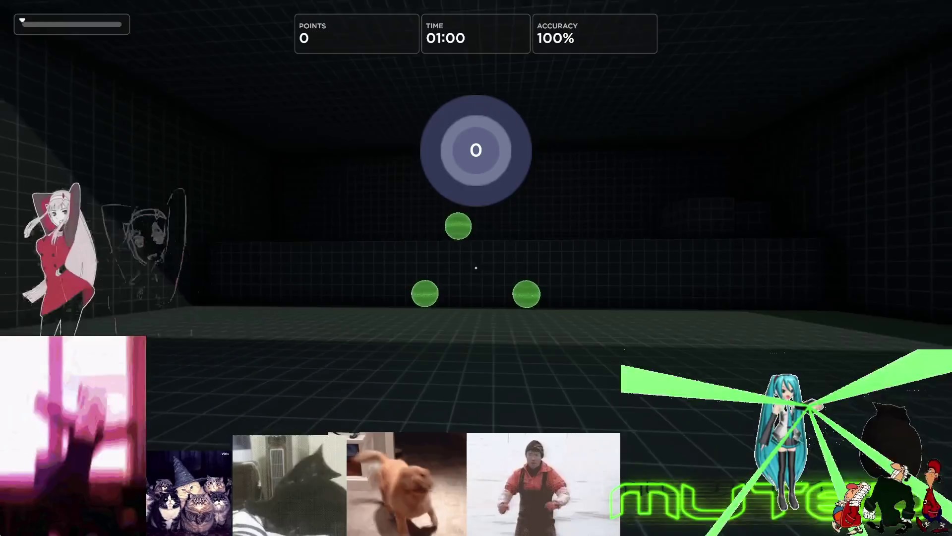
left_click(476, 268)
left_click(477, 268)
left_click(477, 269)
left_click(476, 269)
left_click(476, 268)
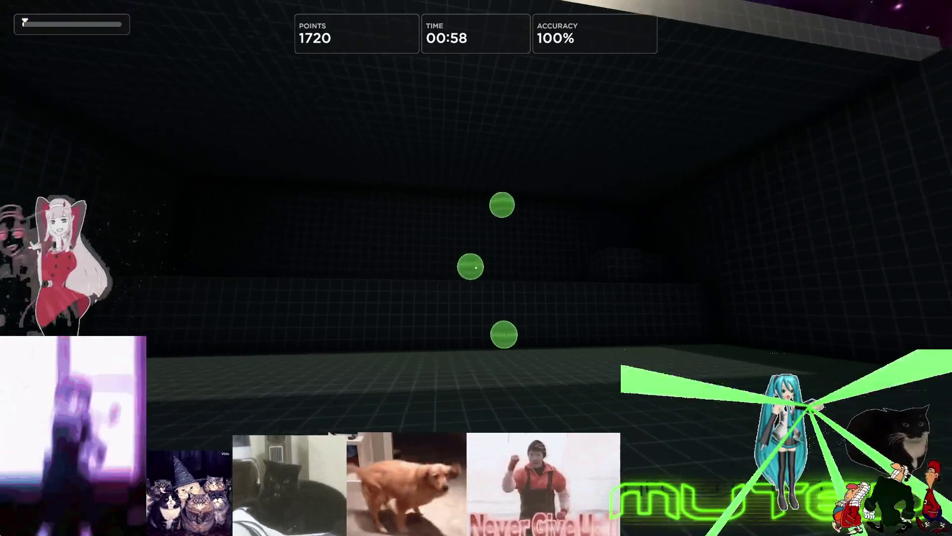
left_click(476, 267)
left_click(477, 268)
left_click(477, 268)
left_click(477, 268)
left_click(476, 267)
left_click(477, 268)
left_click(476, 268)
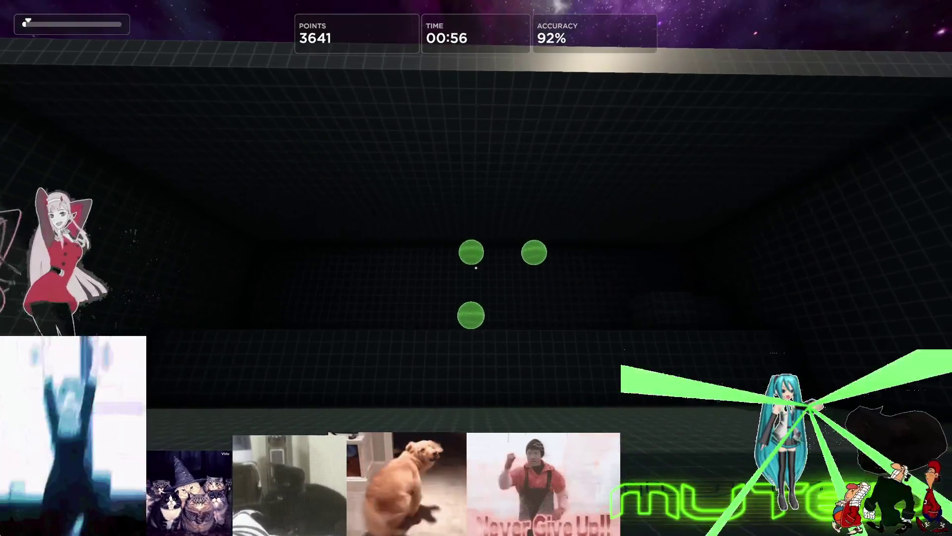
left_click(477, 269)
left_click(476, 268)
left_click(477, 268)
left_click(476, 268)
left_click(476, 268)
left_click(476, 268)
left_click(477, 268)
left_click(477, 268)
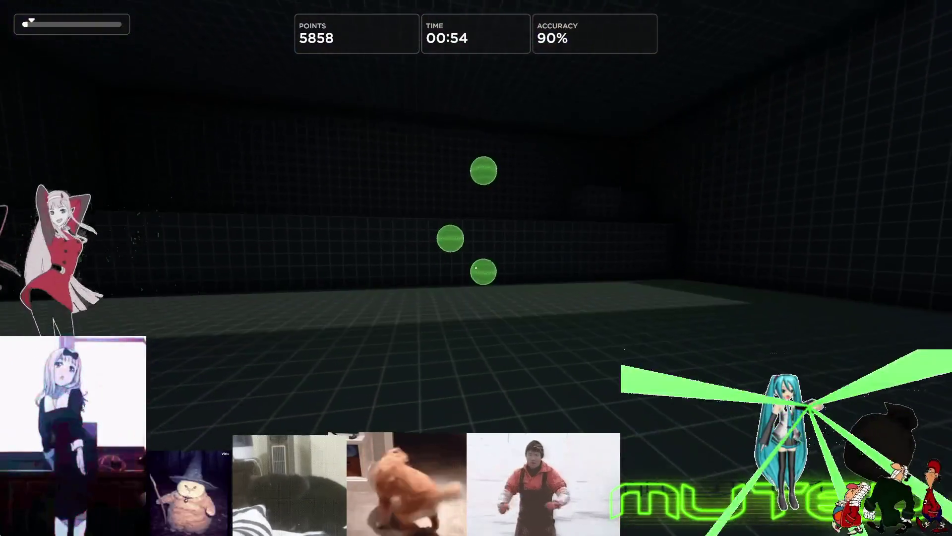
left_click(476, 268)
left_click(476, 267)
left_click(477, 268)
left_click(476, 268)
left_click(477, 268)
left_click(476, 267)
left_click(476, 268)
left_click(477, 268)
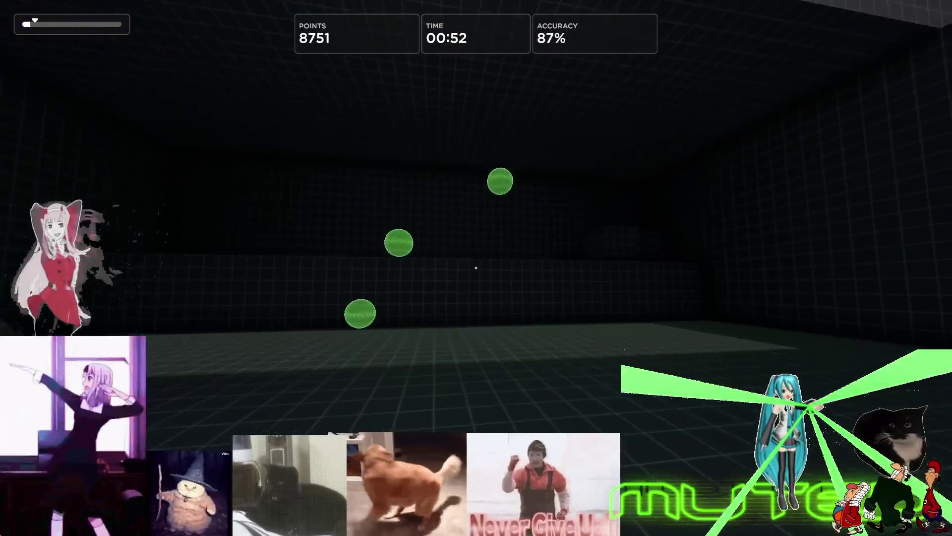
left_click(477, 268)
left_click(476, 268)
left_click(476, 267)
left_click(476, 268)
left_click(476, 268)
left_click(477, 268)
left_click(476, 268)
left_click(476, 268)
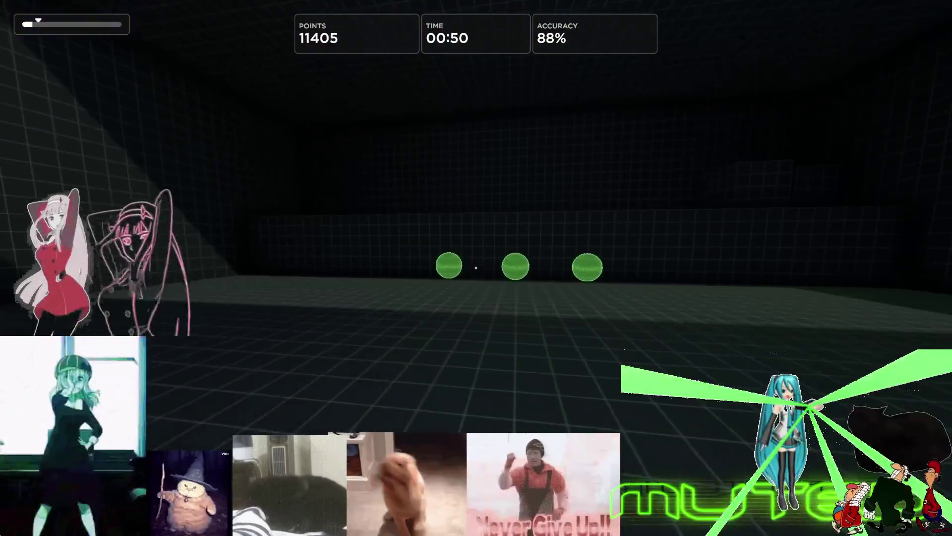
left_click(477, 268)
left_click(476, 269)
left_click(476, 268)
left_click(476, 268)
left_click(477, 267)
left_click(476, 268)
left_click(477, 268)
left_click(477, 268)
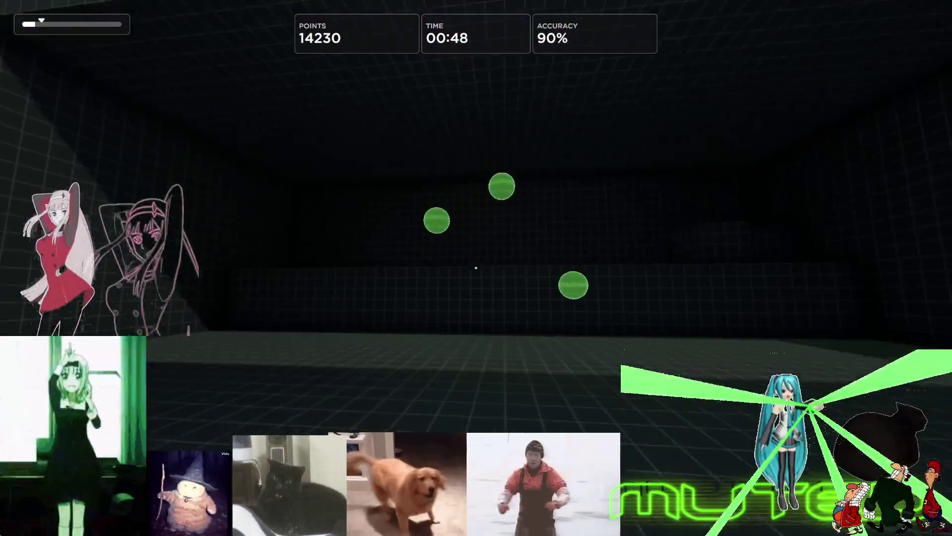
left_click(477, 268)
left_click(477, 268)
left_click(477, 267)
left_click(476, 268)
left_click(476, 268)
left_click(476, 267)
left_click(477, 268)
left_click(477, 268)
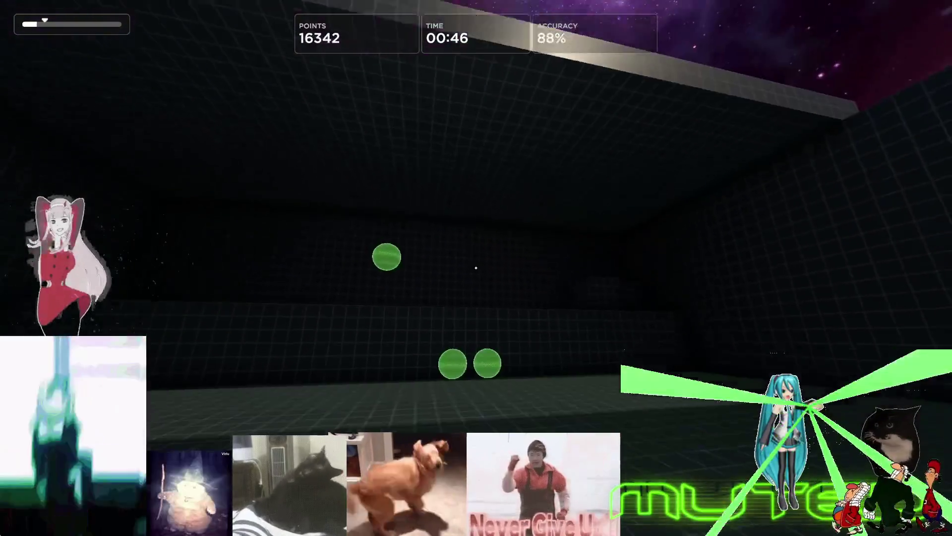
left_click(476, 269)
left_click(476, 268)
left_click(477, 268)
left_click(476, 268)
left_click(476, 268)
left_click(476, 268)
left_click(476, 268)
left_click(476, 268)
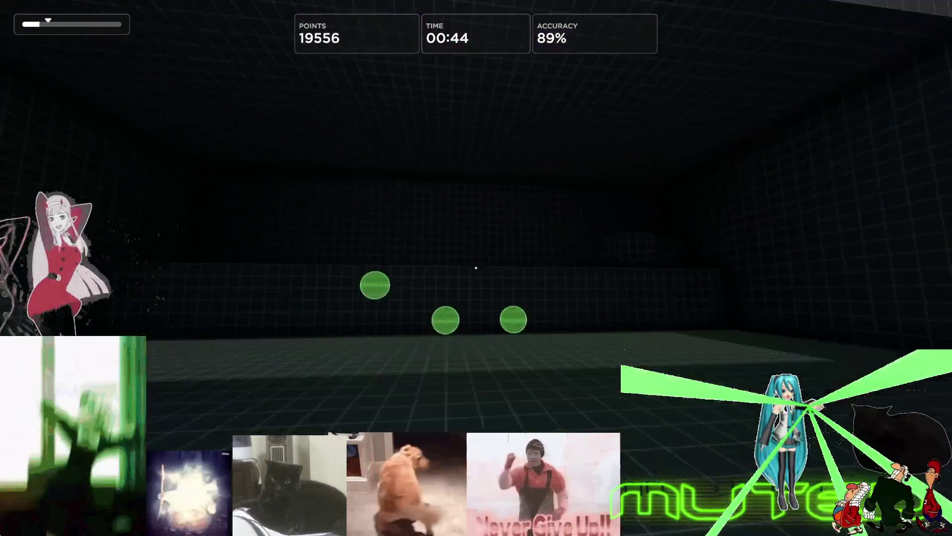
left_click(476, 268)
left_click(477, 269)
left_click(476, 269)
left_click(476, 268)
left_click(477, 267)
left_click(476, 268)
left_click(477, 267)
left_click(476, 267)
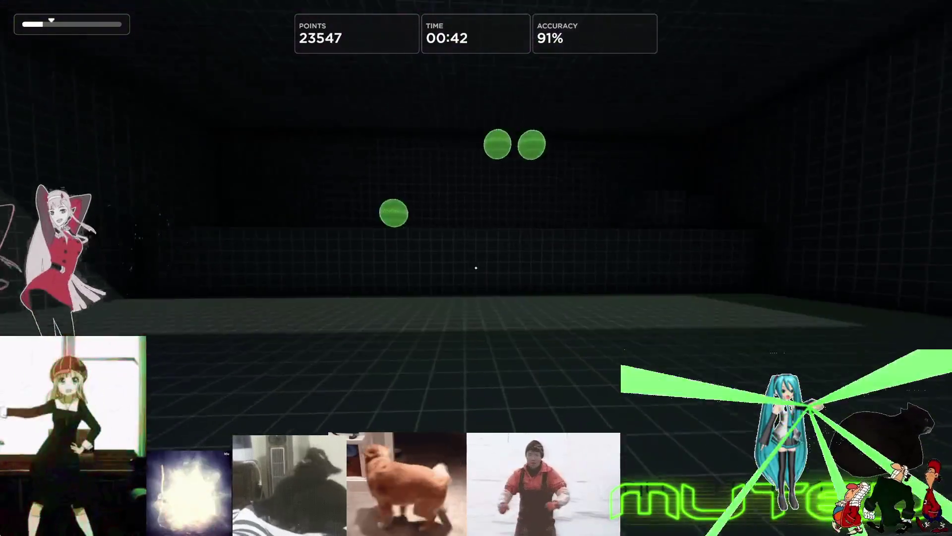
left_click(476, 268)
left_click(476, 268)
left_click(476, 268)
left_click(476, 268)
left_click(477, 268)
left_click(477, 267)
left_click(476, 268)
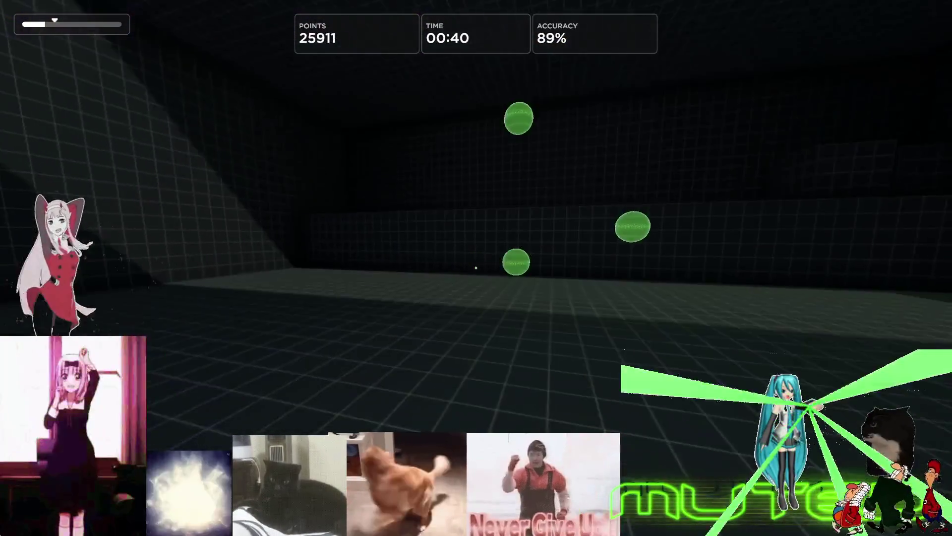
left_click(476, 268)
left_click(477, 268)
left_click(476, 268)
left_click(476, 268)
left_click(476, 268)
left_click(476, 268)
left_click(476, 269)
left_click(476, 268)
left_click(476, 268)
left_click(476, 268)
left_click(476, 268)
left_click(476, 268)
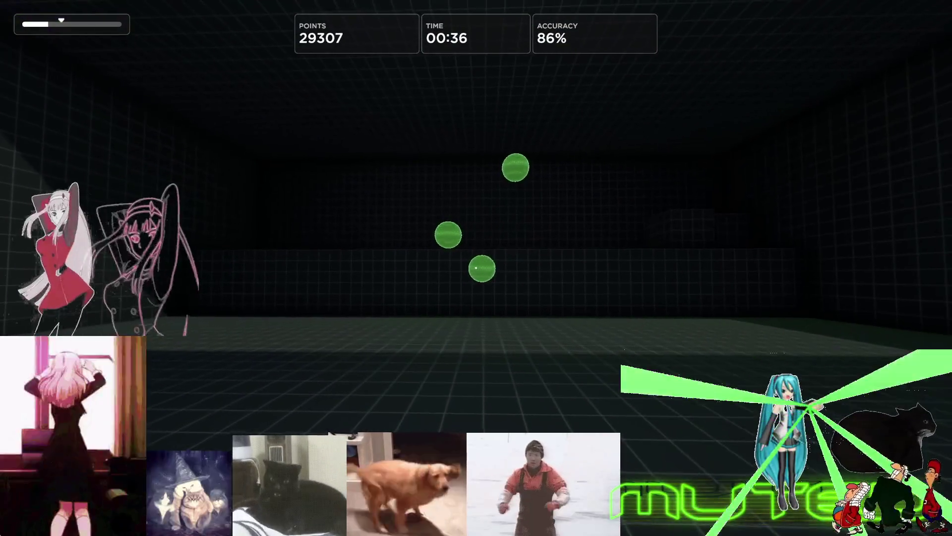
key("Escape")
Restart the Gridshot task and begin shooting the first green targets
left_click(475, 365)
left_click(446, 305)
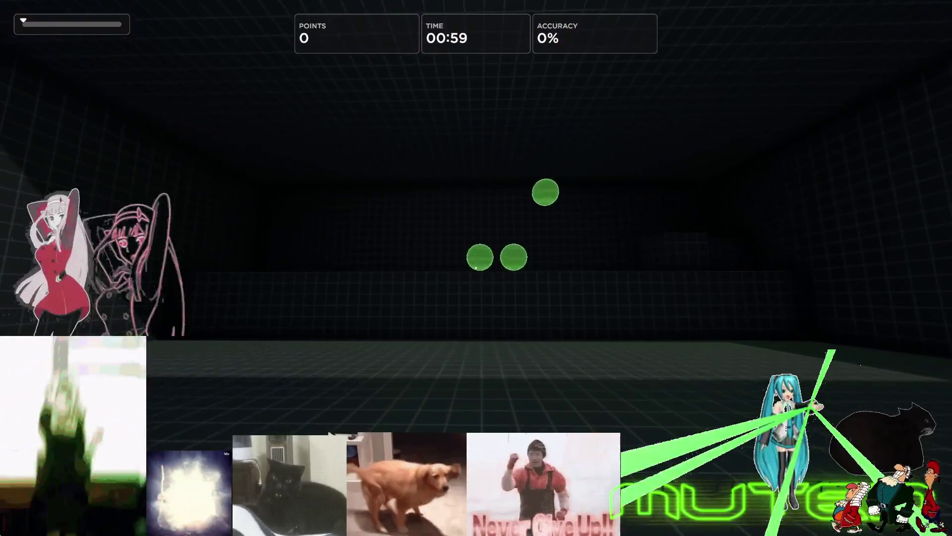
left_click(476, 268)
left_click(477, 268)
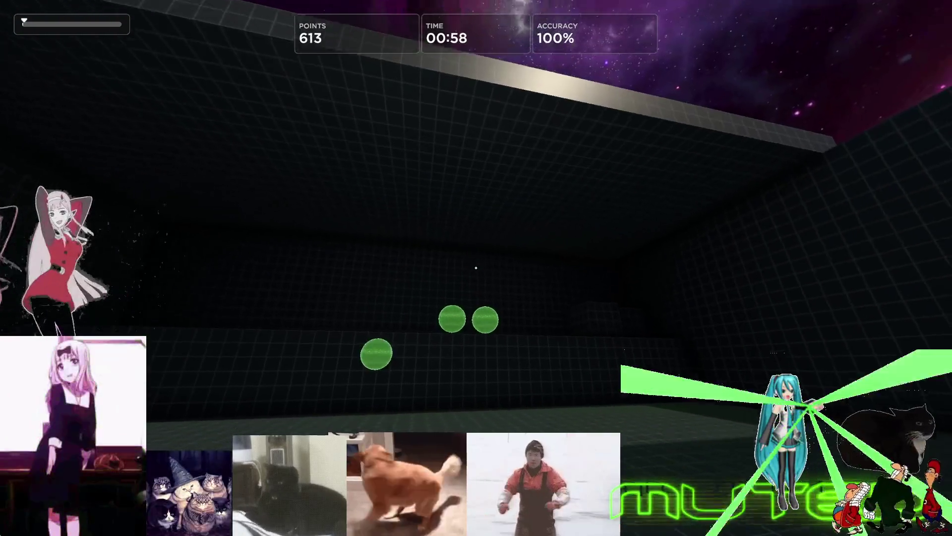
left_click(476, 268)
left_click(476, 269)
left_click(476, 268)
left_click(476, 268)
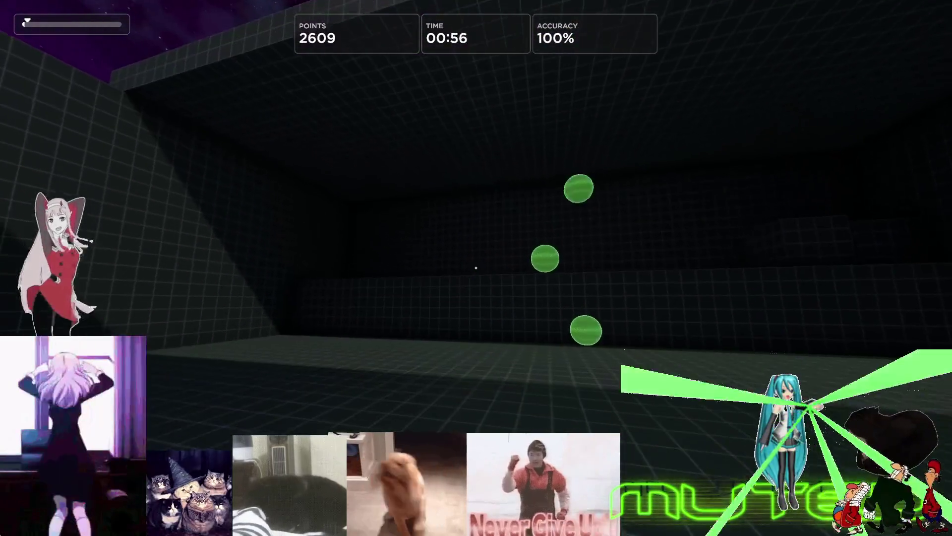
left_click(476, 268)
left_click(476, 268)
left_click(476, 268)
left_click(476, 269)
left_click(477, 268)
Keep shooting green targets to 50,382 points at 87% accuracy, then pause with 14 seconds left
left_click(476, 269)
left_click(476, 268)
left_click(476, 268)
left_click(476, 268)
left_click(476, 267)
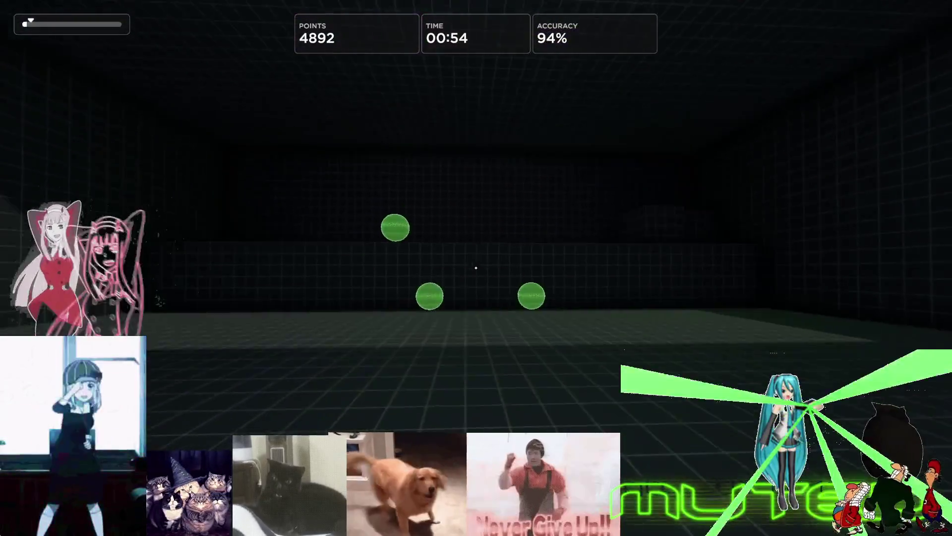
left_click(477, 269)
left_click(476, 268)
left_click(476, 268)
left_click(477, 269)
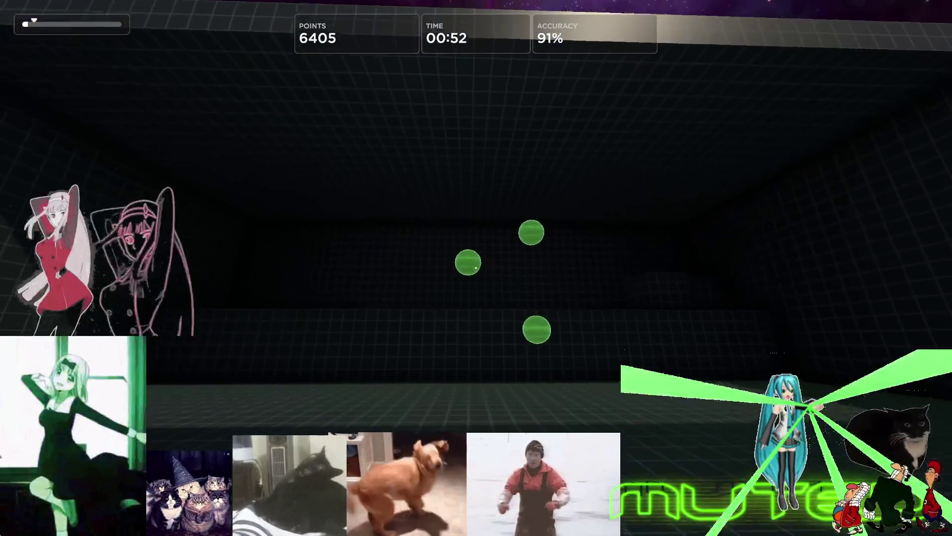
left_click(476, 268)
left_click(476, 268)
left_click(477, 268)
left_click(476, 267)
left_click(476, 267)
left_click(476, 268)
left_click(477, 268)
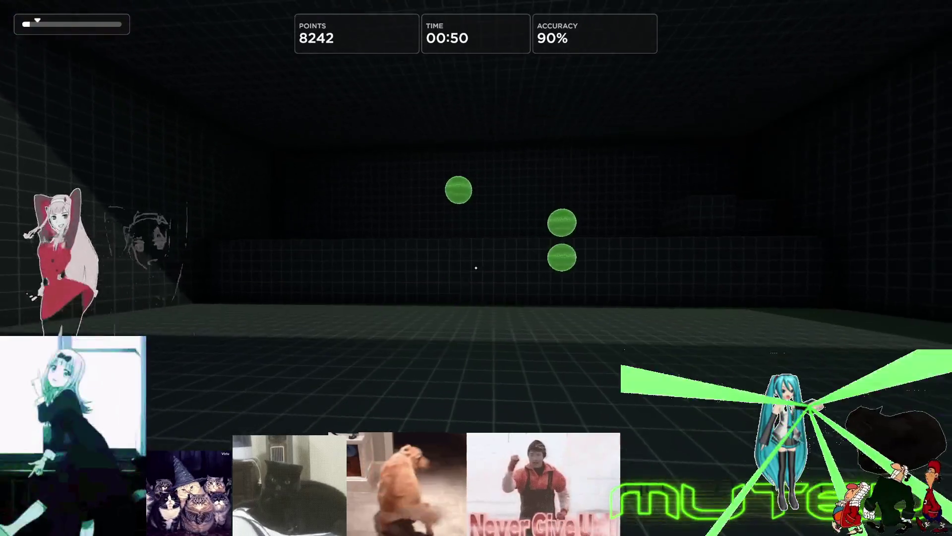
left_click(476, 268)
left_click(476, 268)
left_click(476, 268)
left_click(476, 268)
left_click(476, 268)
left_click(477, 268)
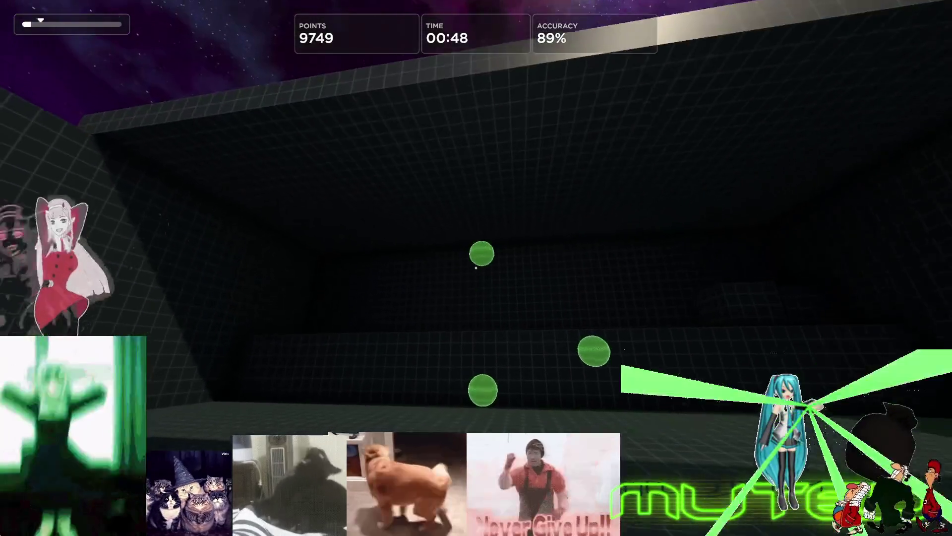
left_click(476, 268)
left_click(476, 268)
left_click(476, 268)
left_click(477, 268)
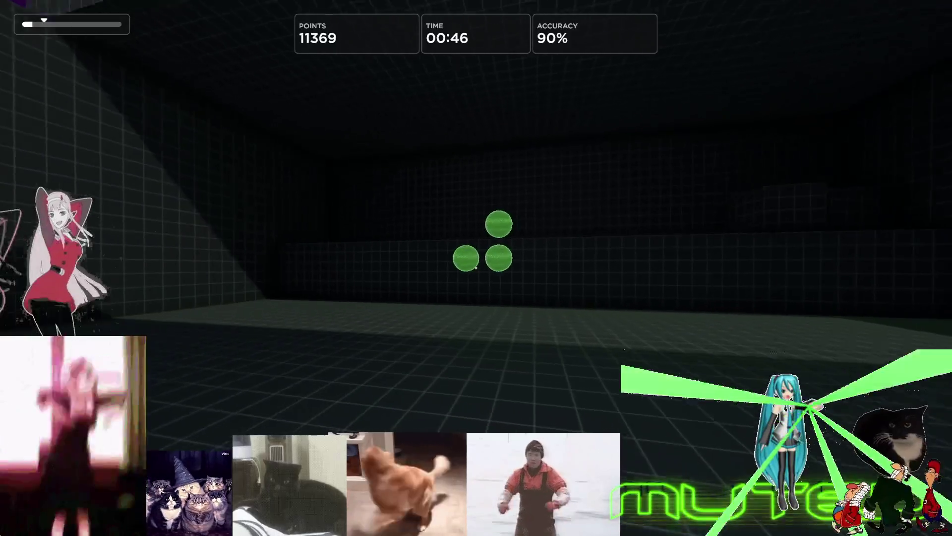
left_click(476, 269)
left_click(476, 268)
left_click(476, 268)
left_click(476, 269)
left_click(476, 268)
left_click(477, 269)
left_click(476, 269)
left_click(477, 268)
left_click(476, 268)
left_click(476, 268)
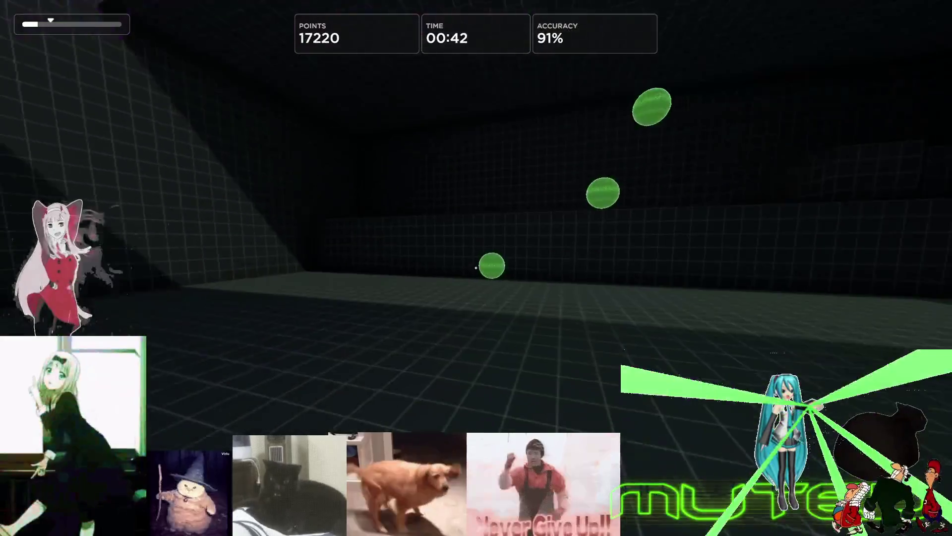
left_click(477, 268)
left_click(476, 267)
left_click(476, 268)
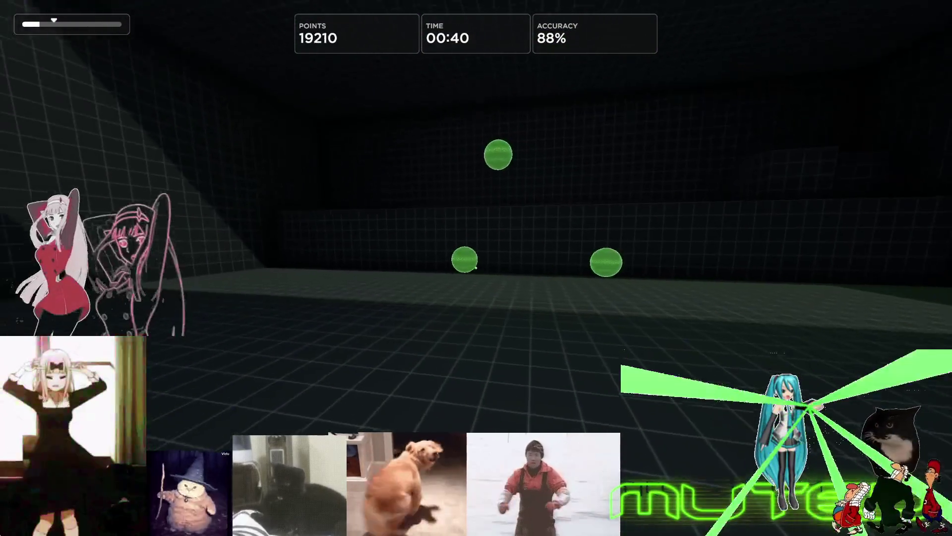
left_click(477, 268)
left_click(476, 267)
left_click(477, 268)
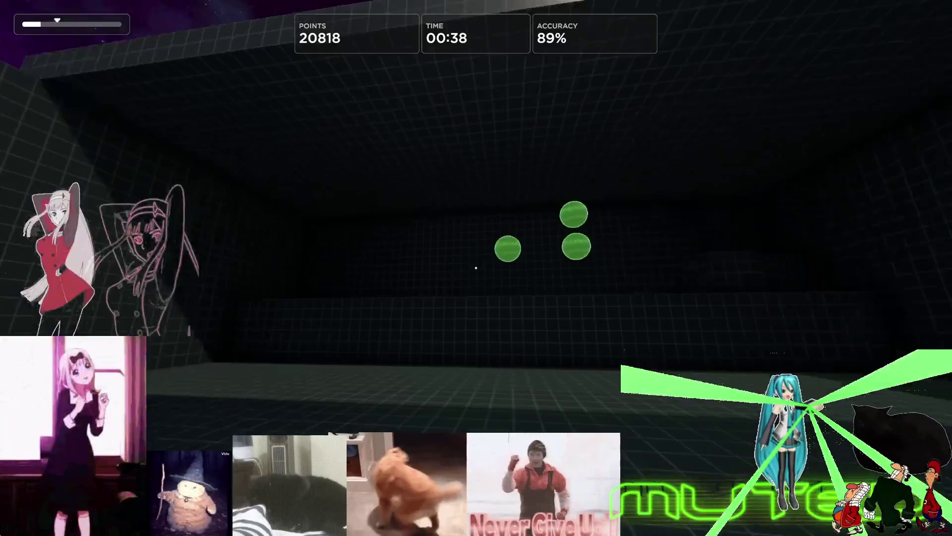
left_click(476, 268)
left_click(476, 267)
left_click(476, 268)
left_click(477, 268)
left_click(477, 268)
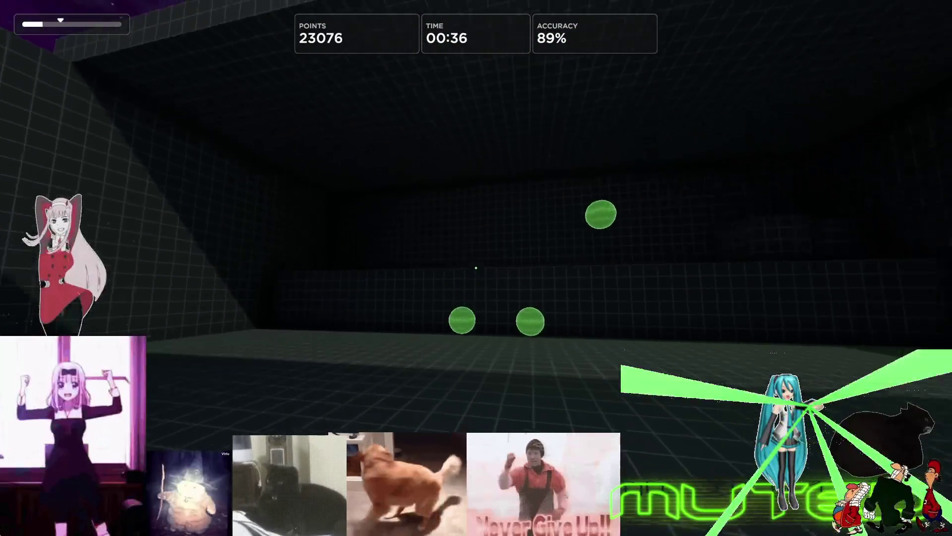
left_click(476, 267)
left_click(476, 268)
left_click(476, 268)
left_click(477, 268)
left_click(476, 268)
left_click(476, 268)
left_click(477, 267)
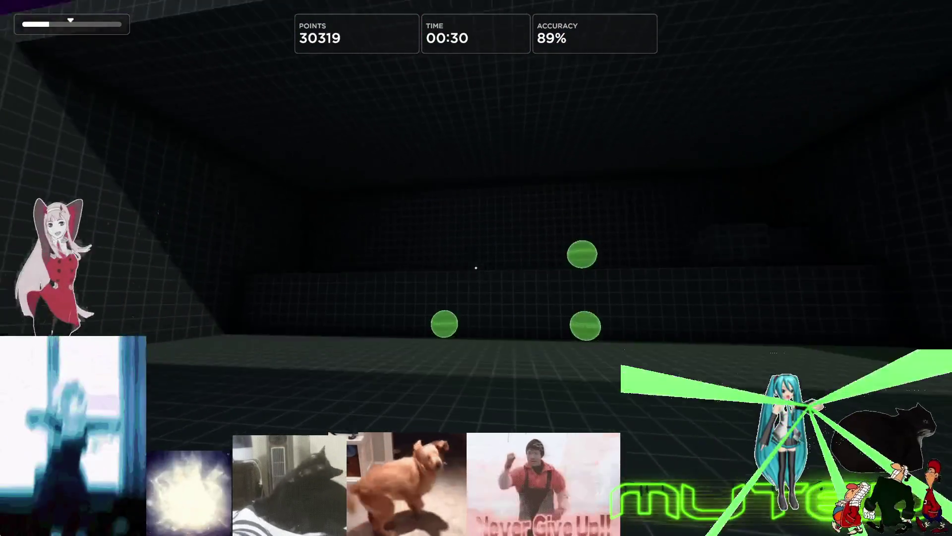
left_click(476, 269)
left_click(477, 269)
left_click(476, 269)
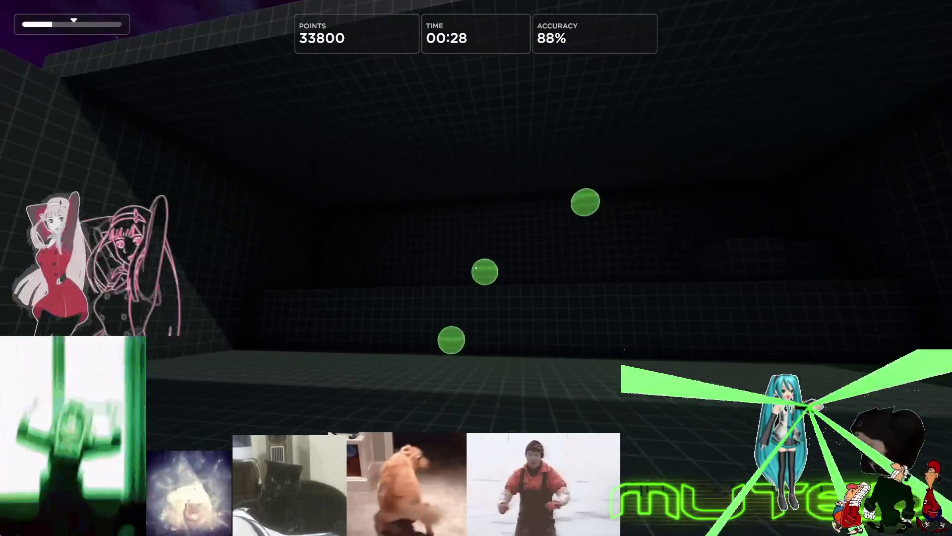
left_click(476, 268)
left_click(476, 269)
left_click(476, 267)
left_click(476, 268)
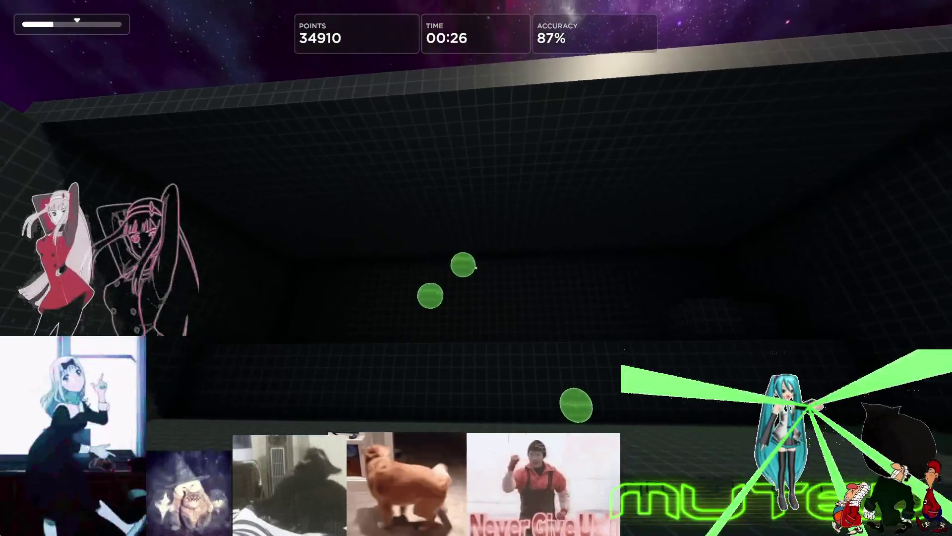
left_click(476, 268)
left_click(476, 268)
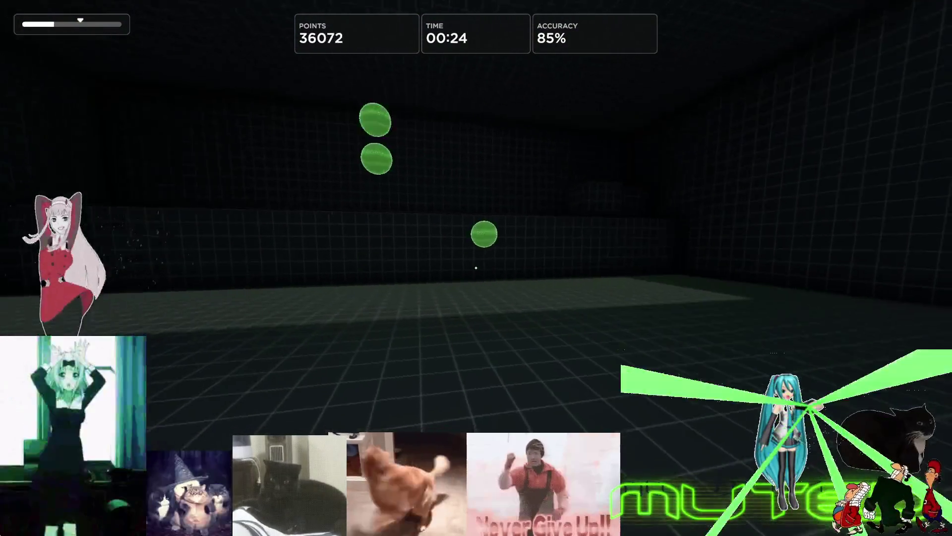
left_click(476, 268)
left_click(476, 268)
left_click(476, 268)
left_click(476, 268)
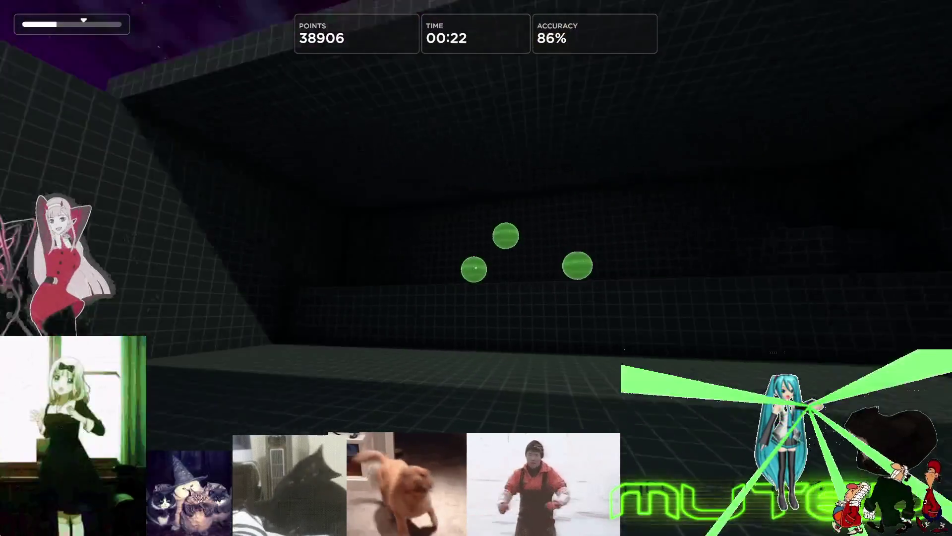
left_click(477, 268)
left_click(476, 268)
left_click(477, 268)
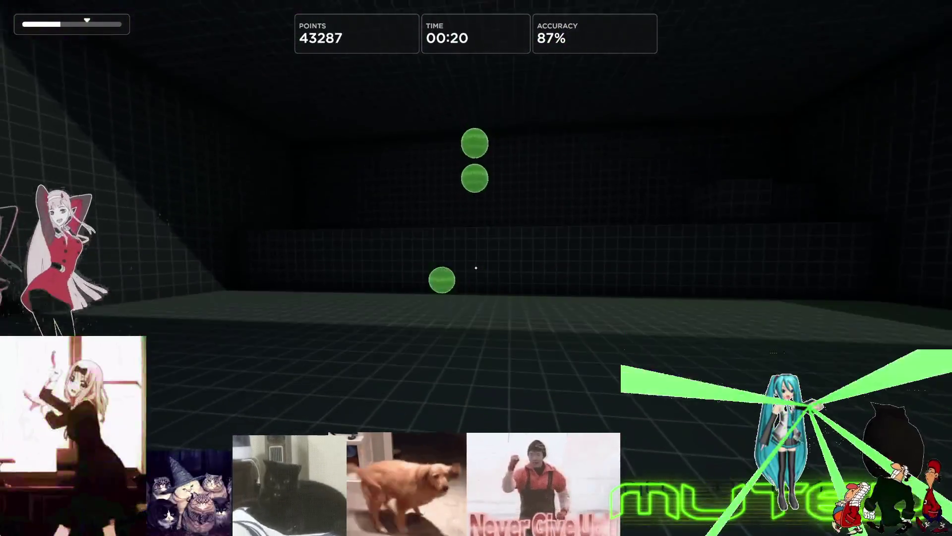
left_click(476, 268)
left_click(476, 268)
left_click(476, 267)
left_click(476, 268)
left_click(476, 268)
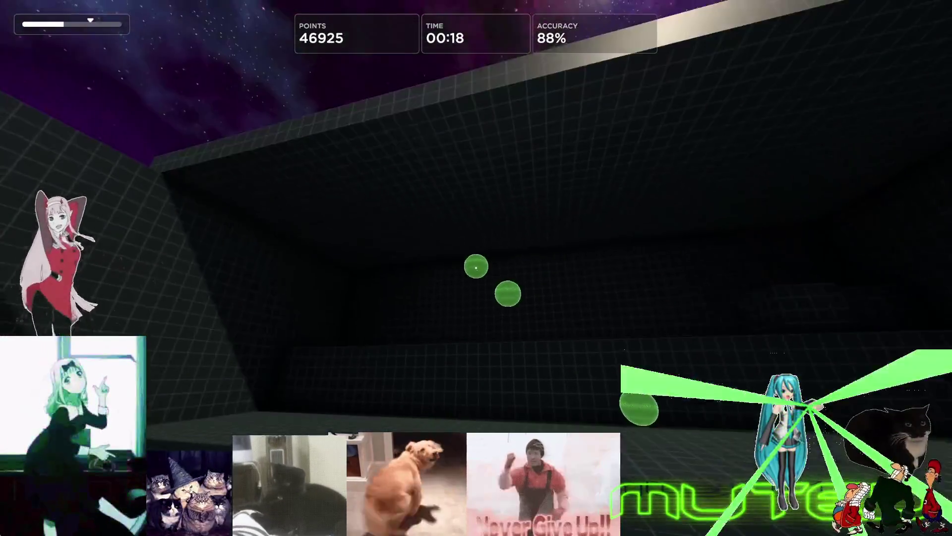
left_click(476, 268)
left_click(476, 268)
left_click(477, 268)
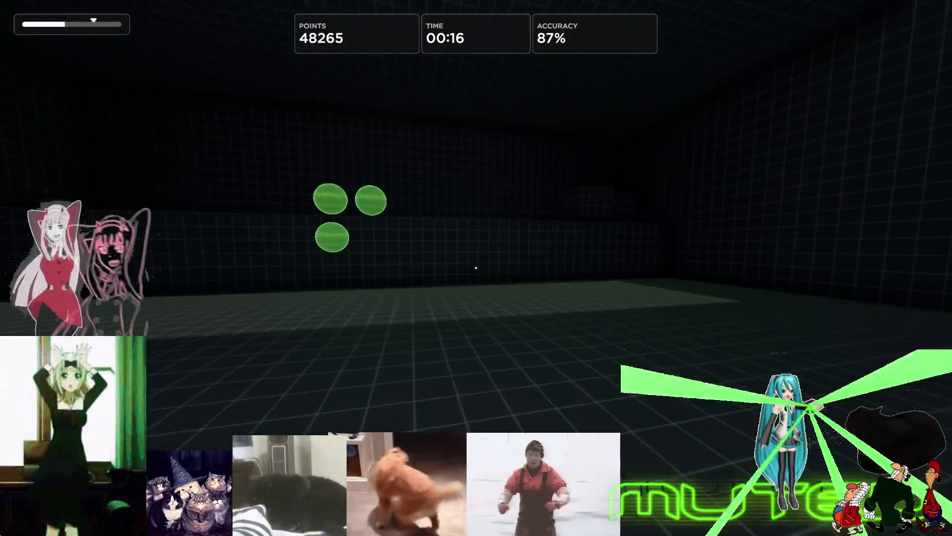
left_click(476, 268)
left_click(476, 268)
left_click(477, 268)
left_click(476, 268)
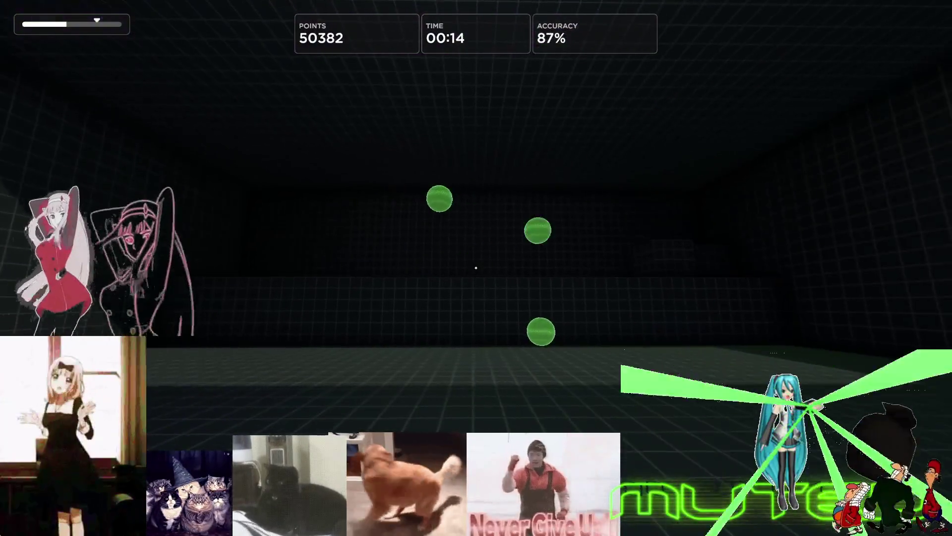
key("Escape")
Restart Gridshot, confirm losing progress, and begin a fresh run
left_click(484, 372)
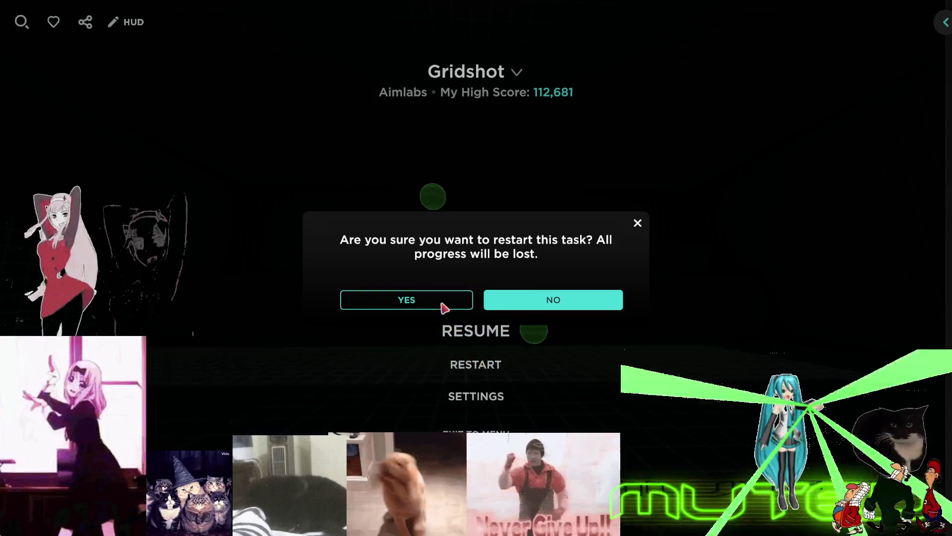
left_click(406, 299)
left_click(477, 268)
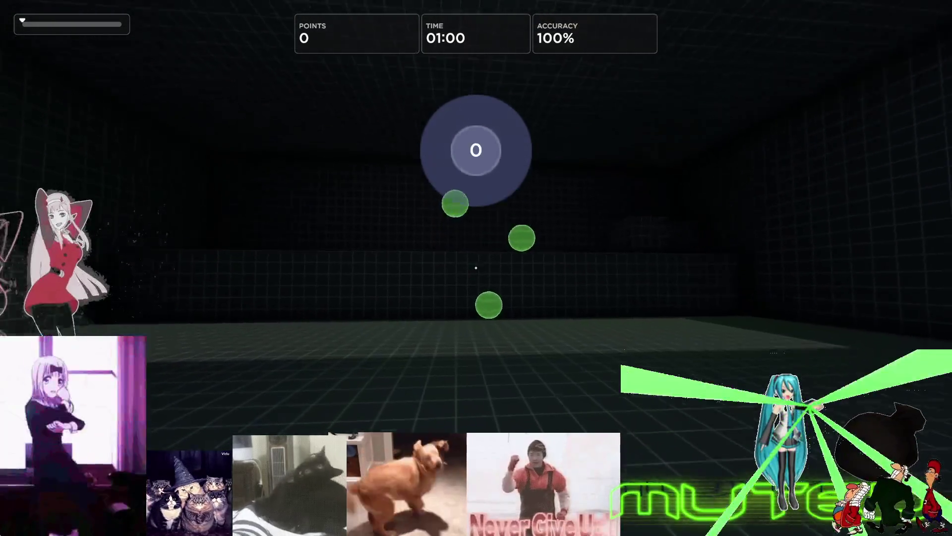
Shoot the green targets as they spawn to score points
left_click(476, 268)
left_click(477, 268)
left_click(476, 268)
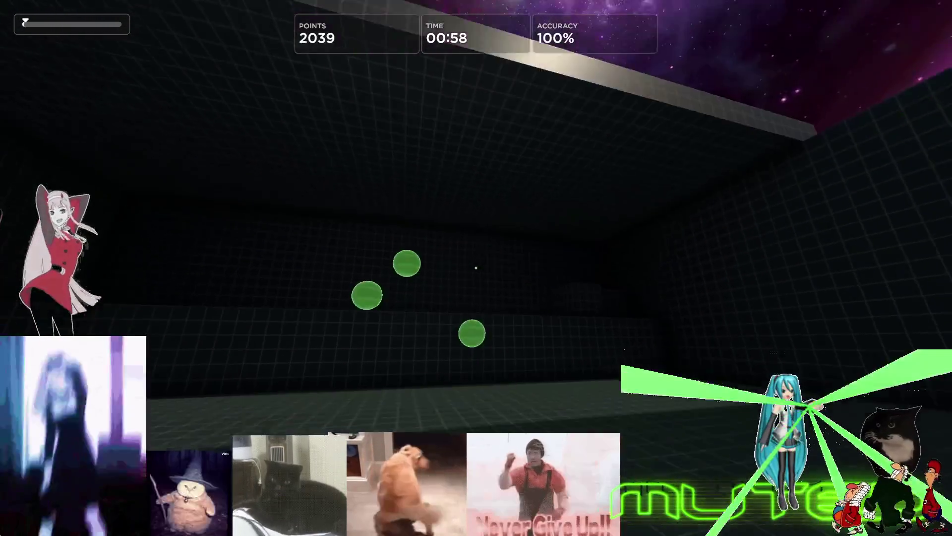
left_click(477, 268)
left_click(477, 268)
left_click(477, 268)
left_click(477, 269)
left_click(477, 268)
left_click(477, 267)
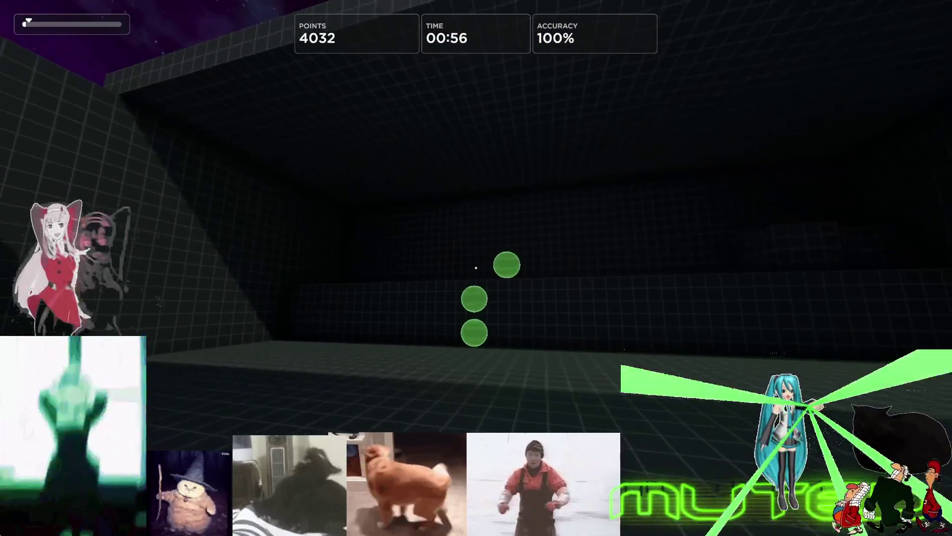
left_click(477, 268)
left_click(476, 268)
left_click(476, 268)
left_click(476, 268)
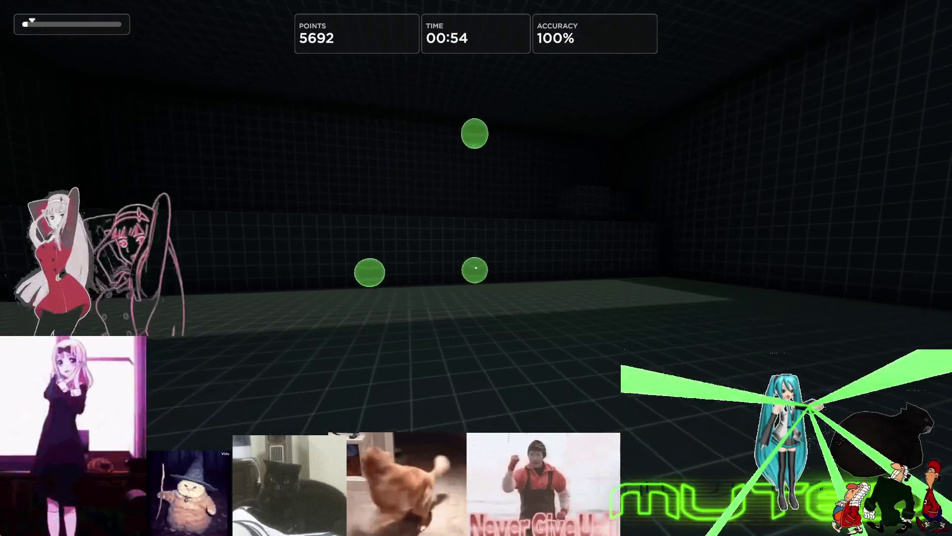
left_click(477, 268)
left_click(476, 268)
left_click(477, 268)
left_click(476, 268)
left_click(477, 269)
left_click(476, 268)
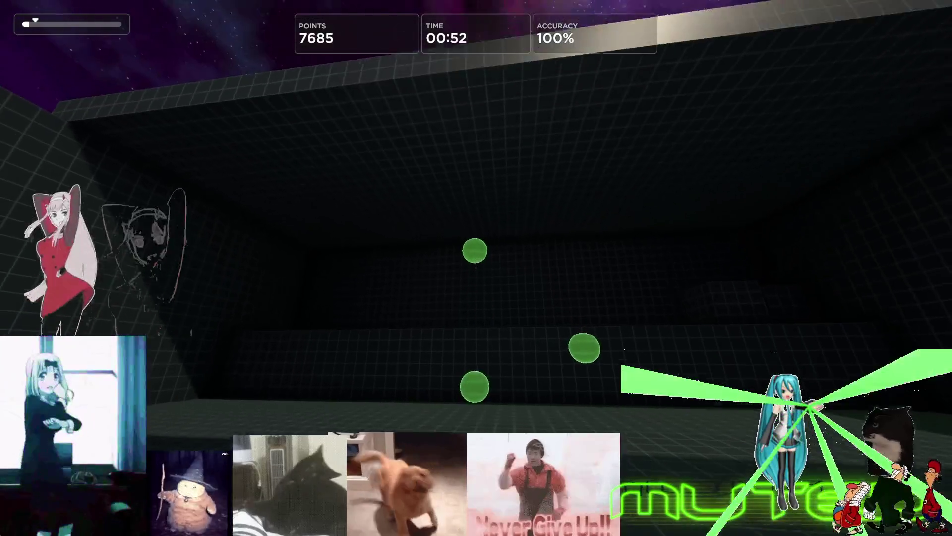
left_click(477, 268)
left_click(477, 268)
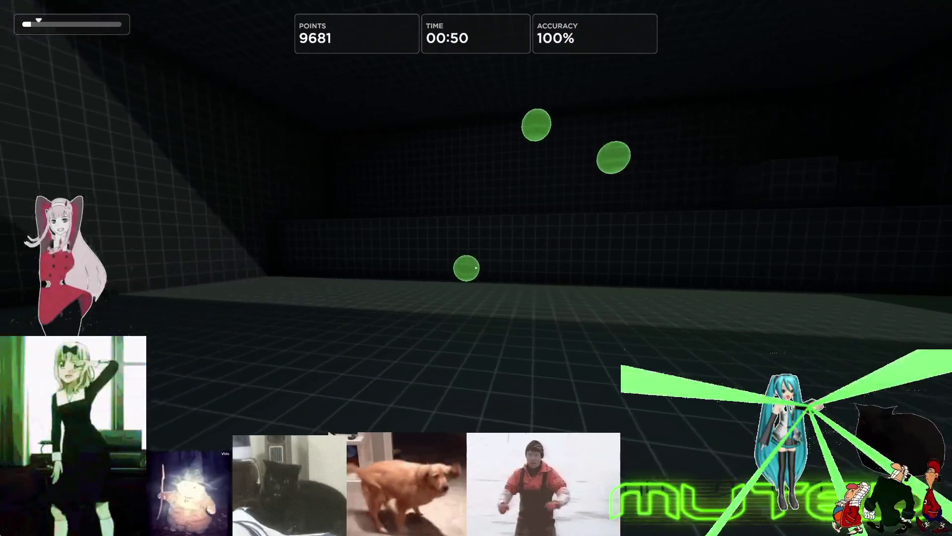
left_click(477, 267)
left_click(477, 269)
left_click(476, 268)
left_click(477, 268)
left_click(476, 268)
left_click(477, 268)
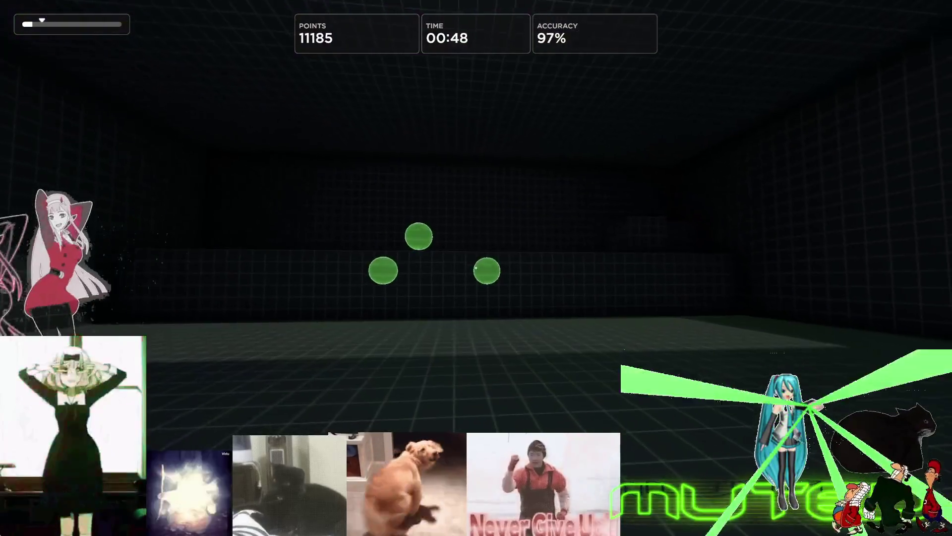
left_click(476, 268)
left_click(477, 268)
left_click(477, 268)
left_click(477, 267)
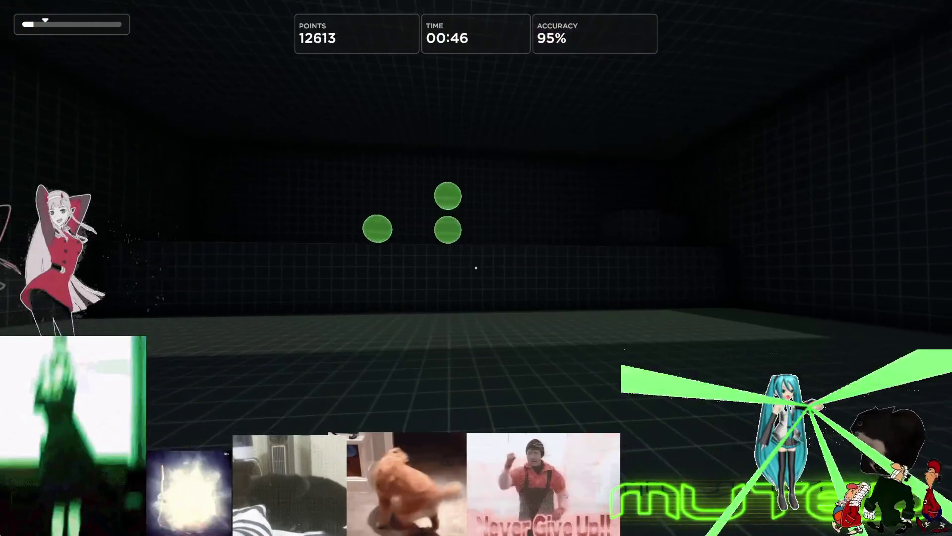
left_click(476, 268)
left_click(476, 268)
left_click(476, 267)
left_click(477, 268)
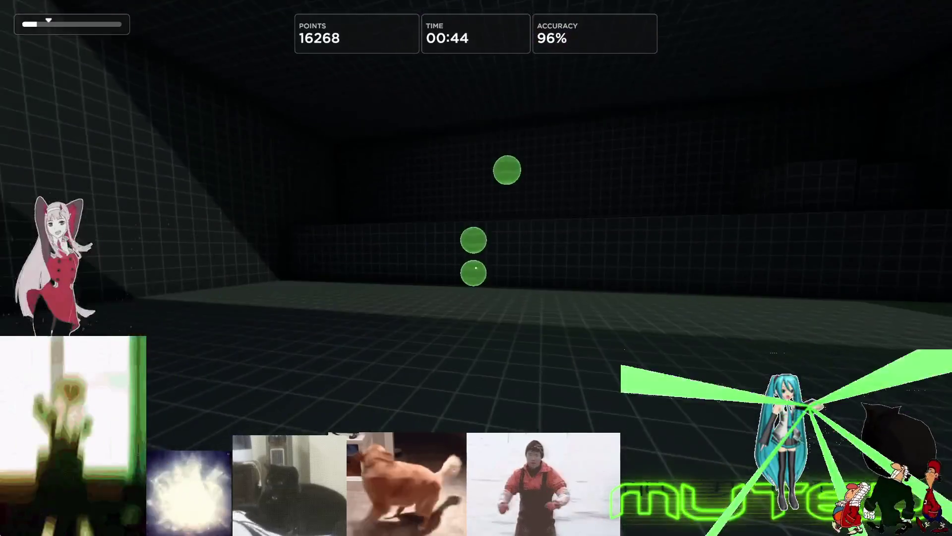
left_click(476, 268)
left_click(477, 268)
left_click(477, 268)
left_click(476, 268)
left_click(476, 268)
left_click(476, 269)
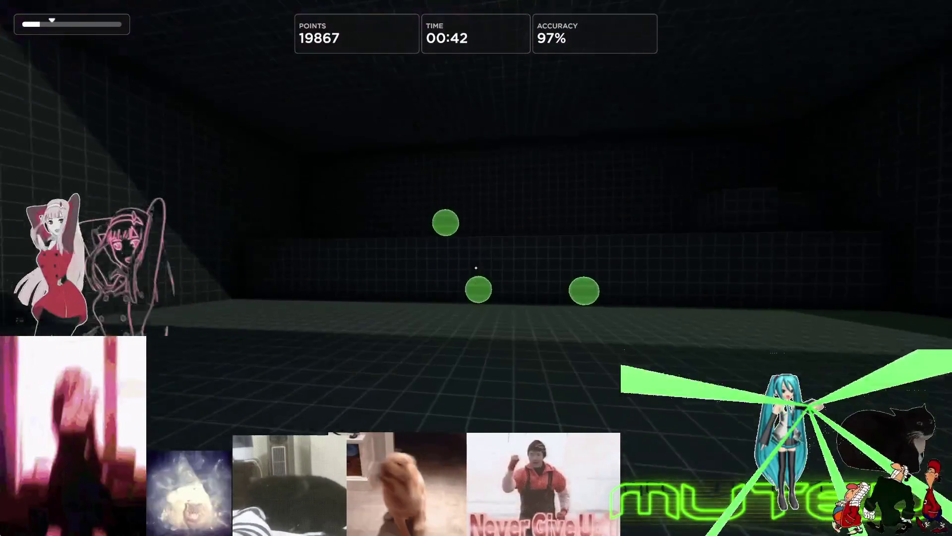
left_click(477, 268)
left_click(477, 269)
left_click(476, 267)
left_click(477, 268)
left_click(477, 269)
left_click(476, 268)
left_click(476, 267)
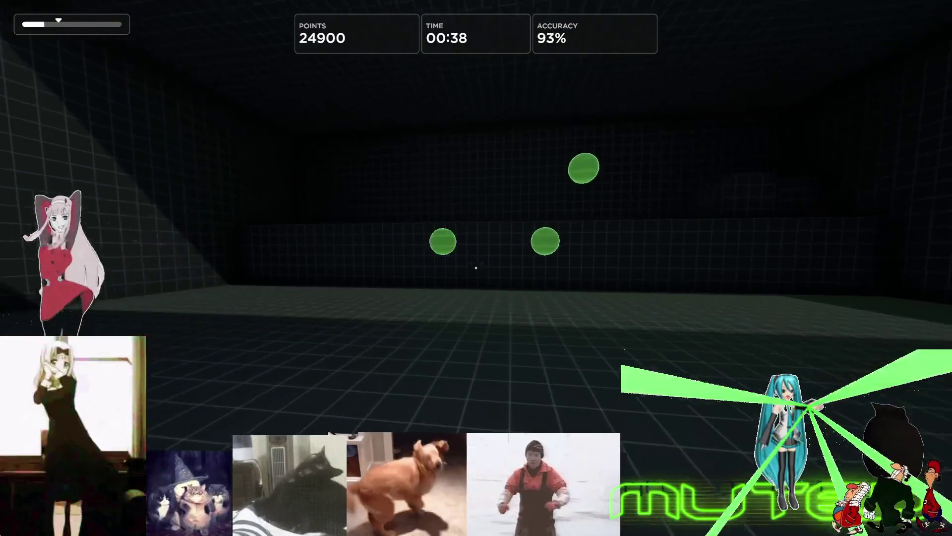
left_click(476, 268)
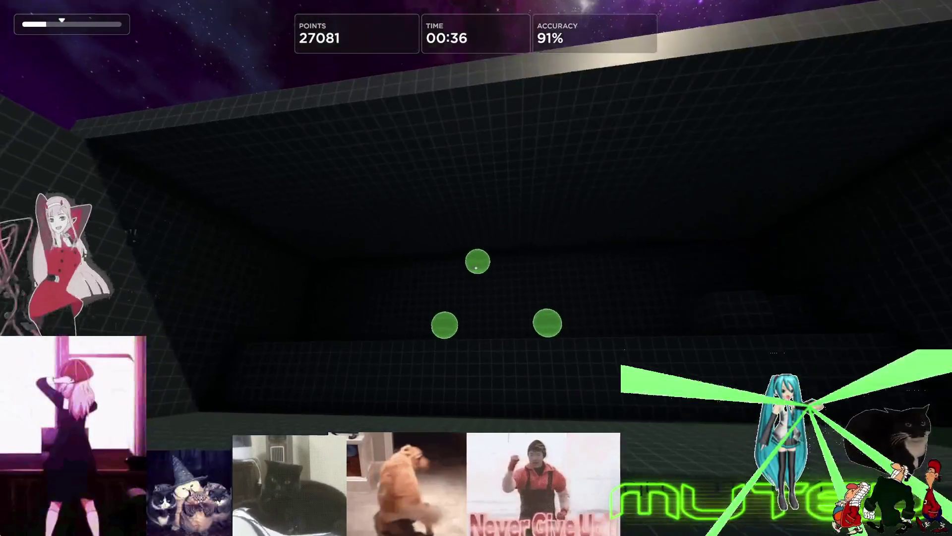
left_click(477, 268)
left_click(477, 268)
left_click(477, 268)
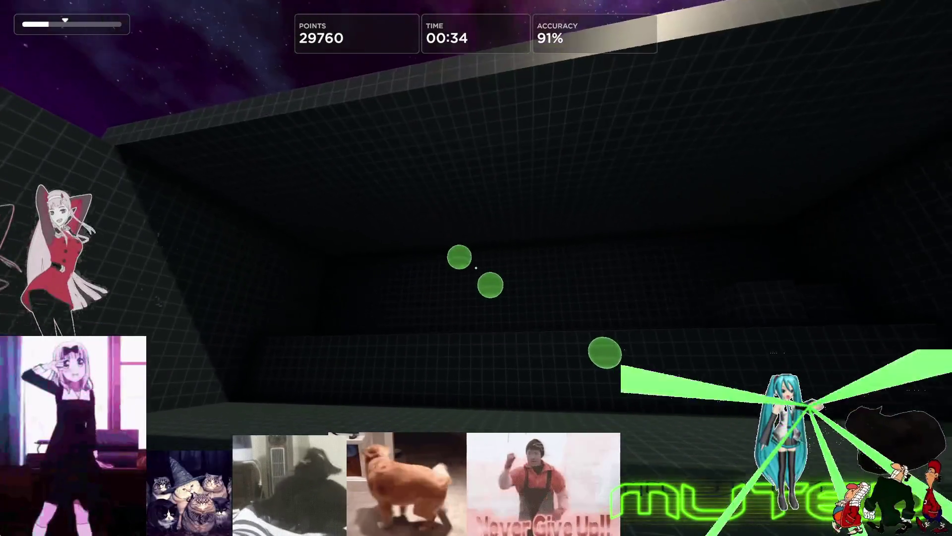
left_click(476, 268)
left_click(476, 268)
left_click(476, 268)
left_click(476, 269)
left_click(477, 269)
left_click(477, 268)
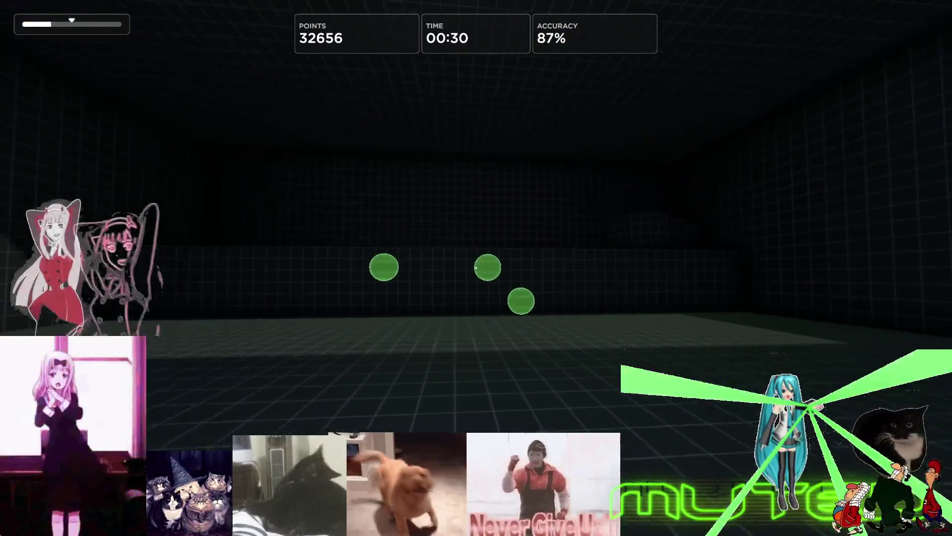
left_click(477, 268)
left_click(476, 268)
left_click(476, 268)
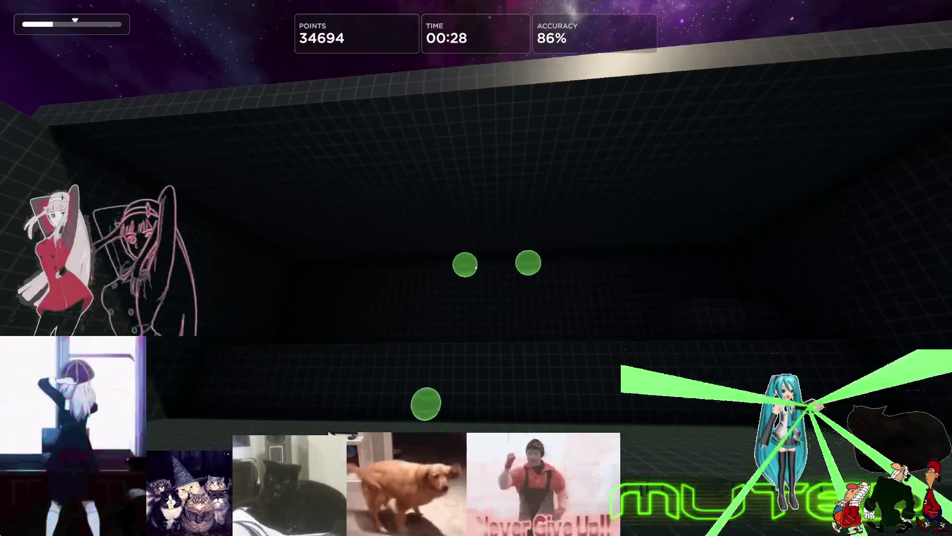
left_click(476, 268)
left_click(476, 267)
left_click(476, 268)
left_click(476, 267)
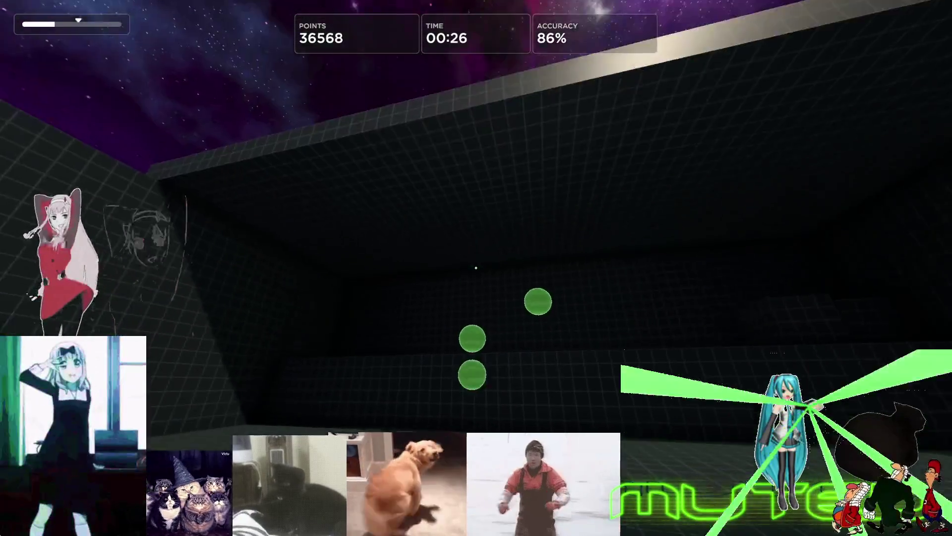
left_click(477, 268)
left_click(477, 268)
left_click(477, 268)
left_click(477, 268)
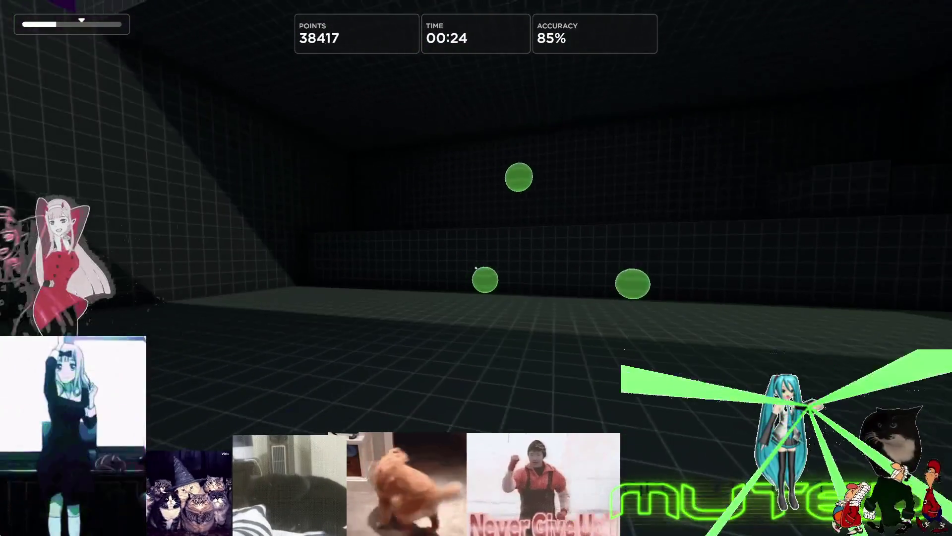
left_click(476, 269)
left_click(476, 268)
left_click(476, 269)
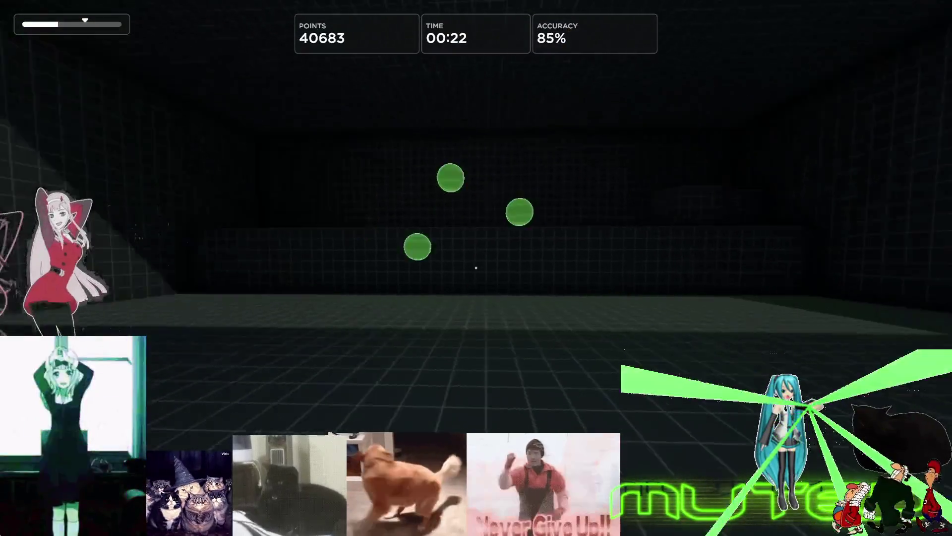
left_click(476, 267)
left_click(477, 268)
left_click(476, 268)
left_click(476, 269)
left_click(477, 269)
left_click(476, 268)
left_click(477, 268)
left_click(476, 268)
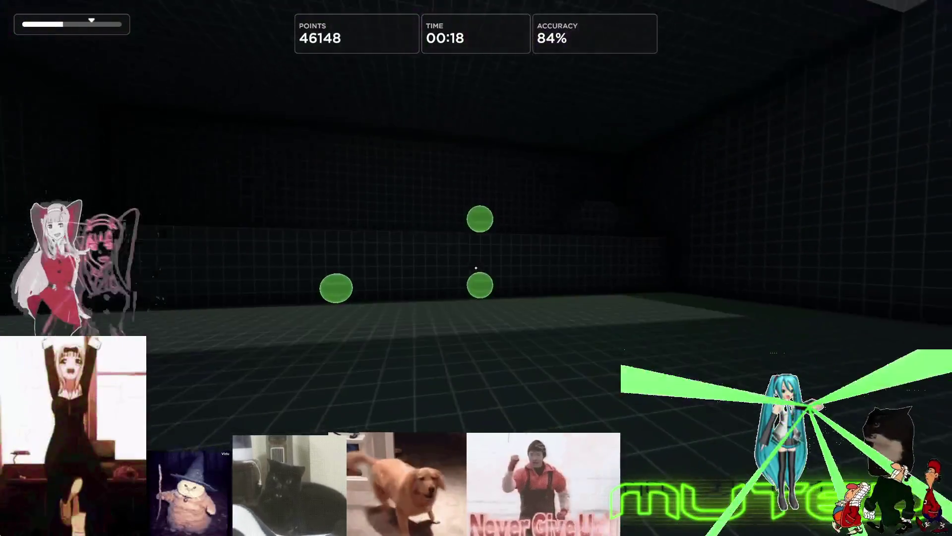
left_click(476, 268)
Restart Gridshot again, then pause the fresh round at 0 points with 01:00 left
key("Escape")
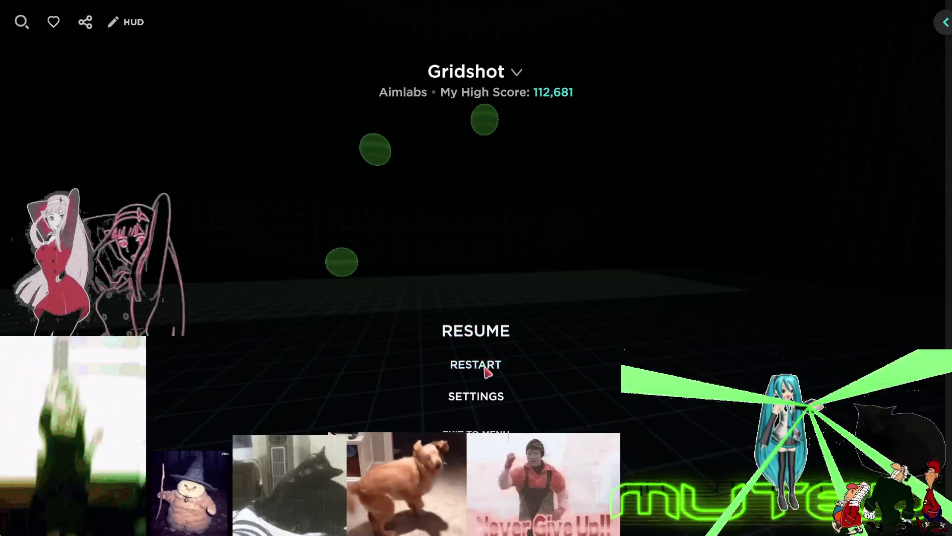
left_click(485, 369)
left_click(407, 300)
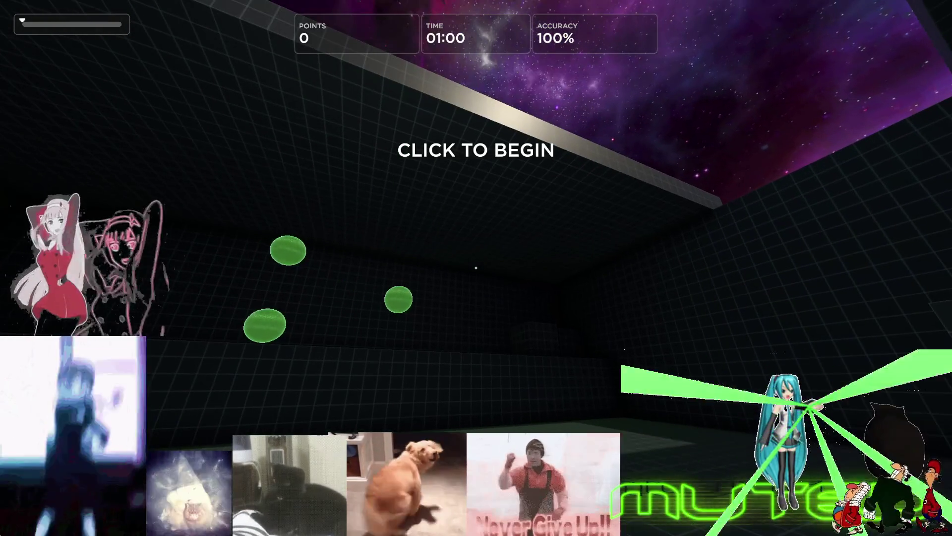
key("Escape")
Darken the target colour in Settings > Targets, lowering red to 42 and green to 45
left_click(477, 395)
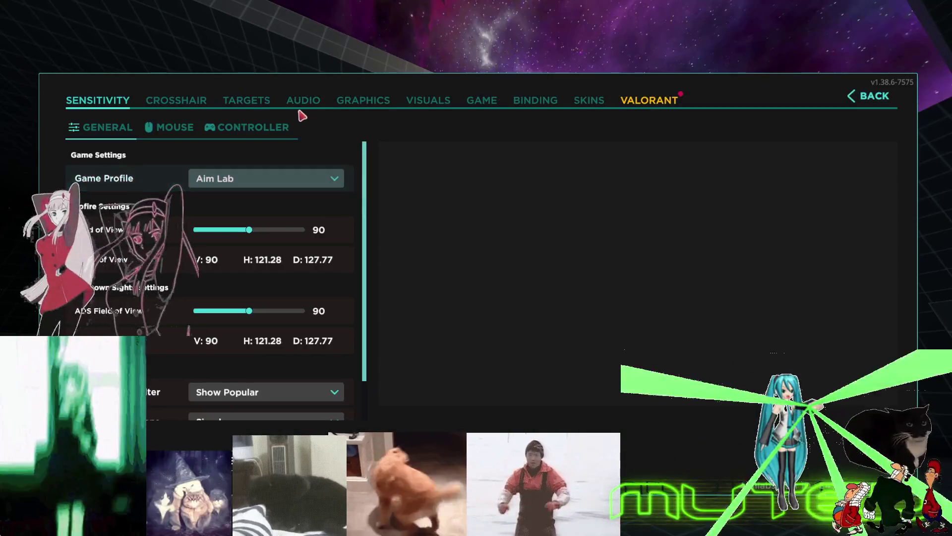
left_click(246, 104)
left_click_drag(253, 254, 211, 259)
left_click(211, 237)
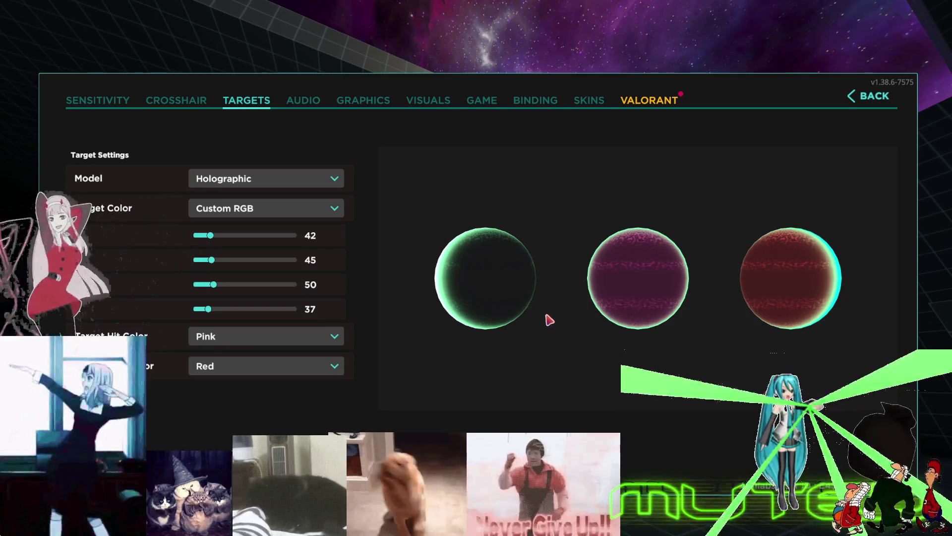
left_click(874, 96)
Restart Gridshot and start the new round's countdown
left_click(493, 366)
left_click(464, 300)
left_click(476, 269)
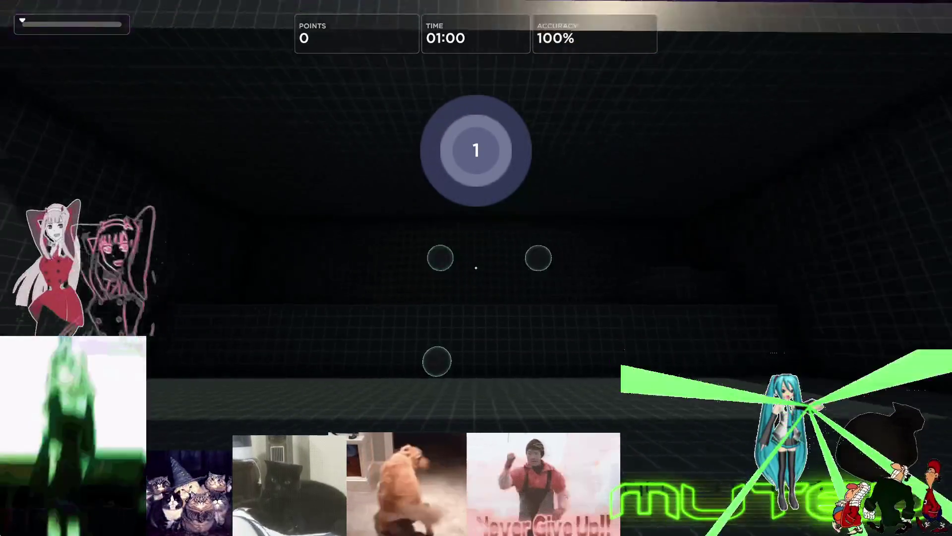
Shoot targets up to 41,412 points at 89% accuracy, then pause with 32 seconds left
left_click(476, 268)
left_click(475, 268)
left_click(475, 268)
left_click(476, 269)
left_click(475, 267)
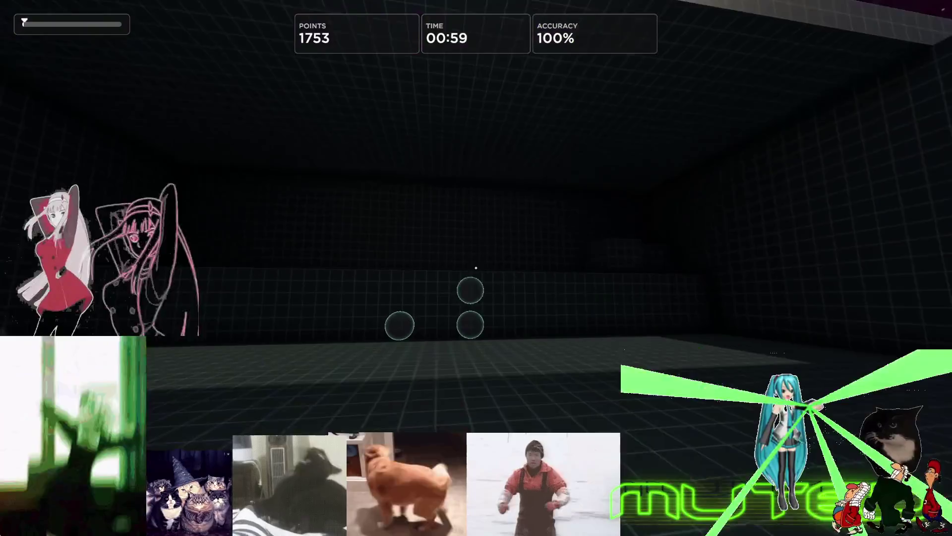
left_click(476, 268)
left_click(476, 268)
left_click(476, 267)
left_click(476, 268)
left_click(475, 268)
left_click(476, 267)
left_click(476, 268)
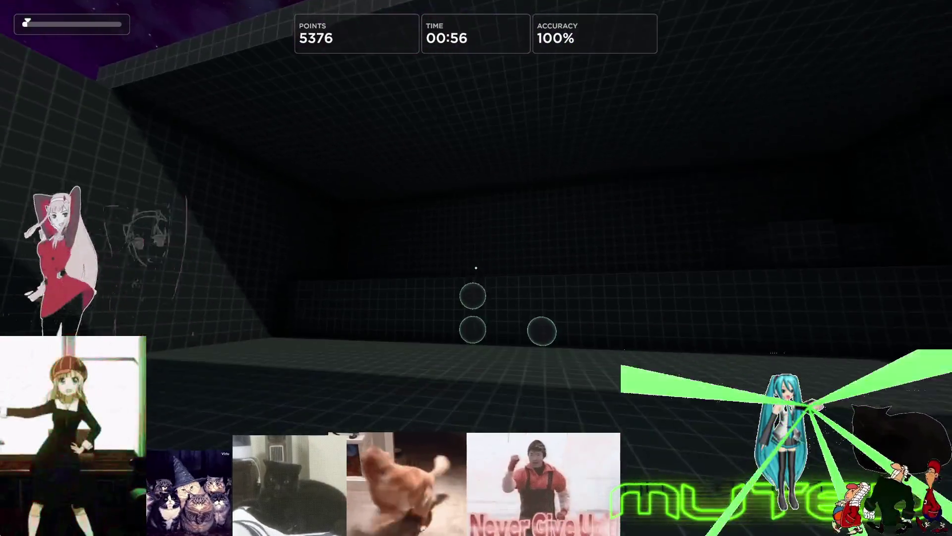
left_click(475, 267)
left_click(476, 268)
left_click(476, 268)
left_click(476, 268)
left_click(476, 268)
left_click(475, 268)
left_click(476, 269)
left_click(476, 268)
left_click(475, 267)
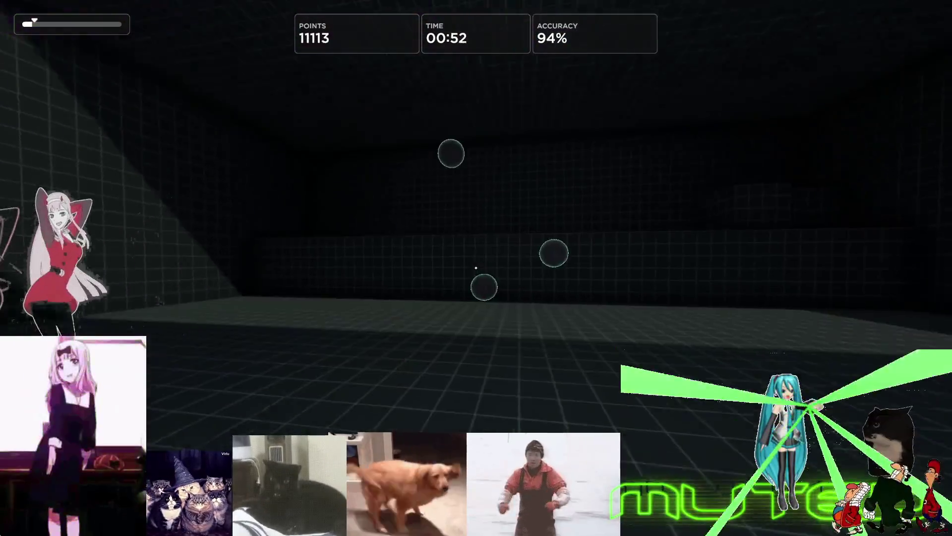
left_click(476, 269)
left_click(475, 268)
left_click(476, 269)
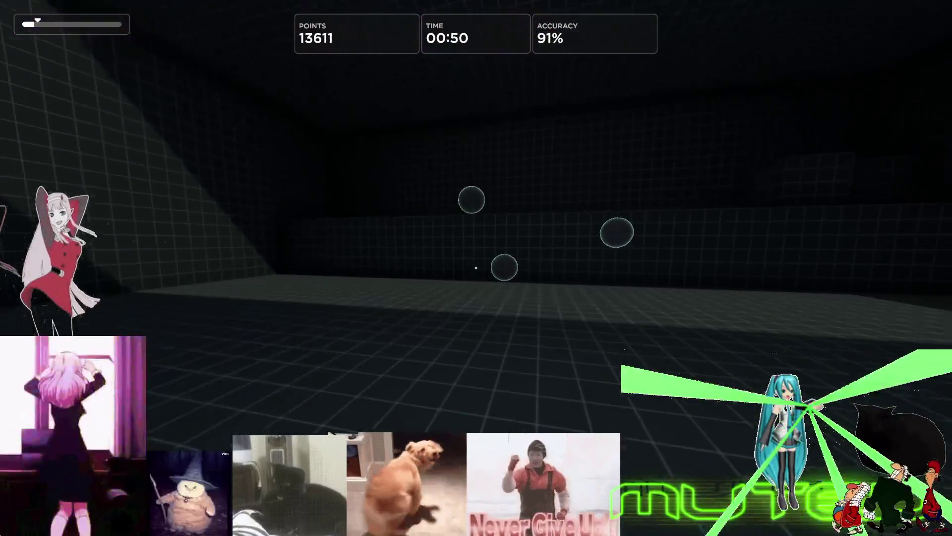
left_click(476, 269)
left_click(476, 268)
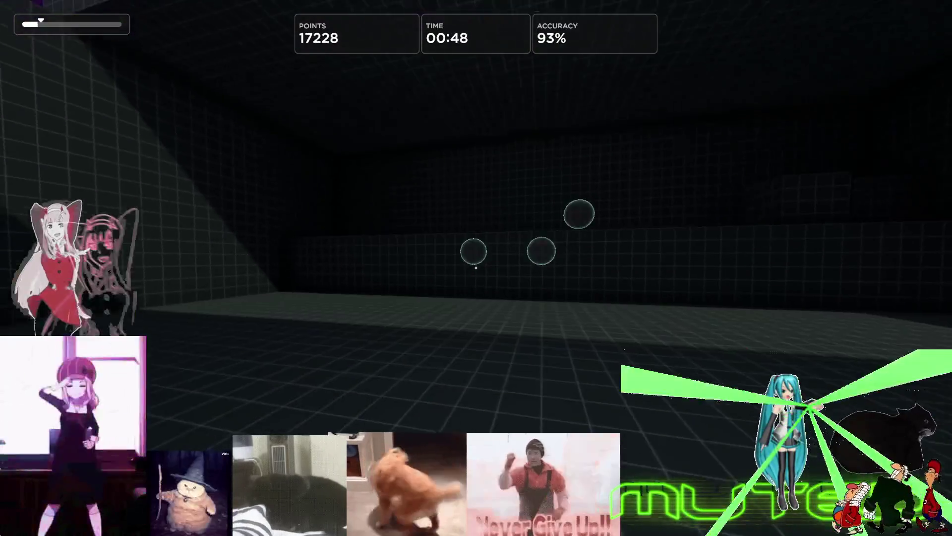
left_click(475, 268)
left_click(475, 268)
left_click(476, 268)
left_click(476, 268)
left_click(476, 268)
left_click(475, 268)
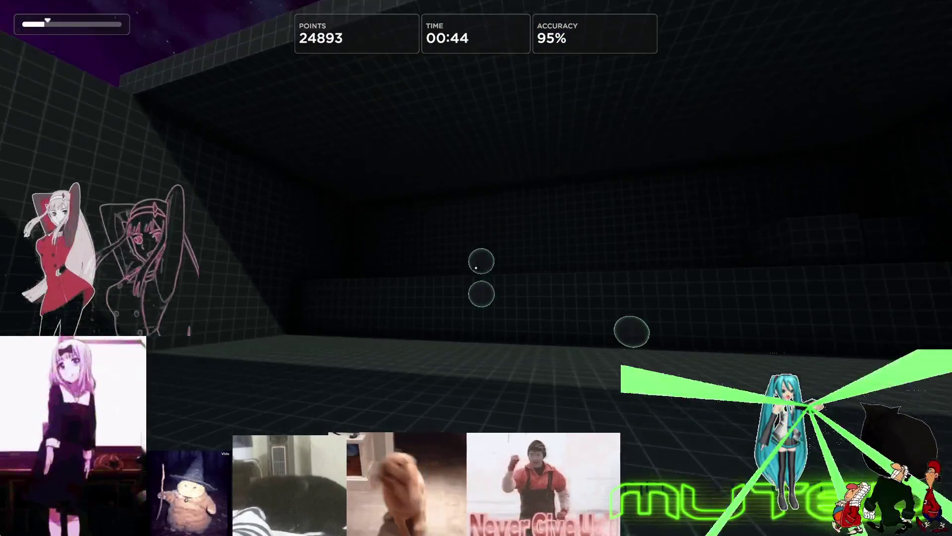
left_click(475, 268)
left_click(475, 268)
left_click(476, 268)
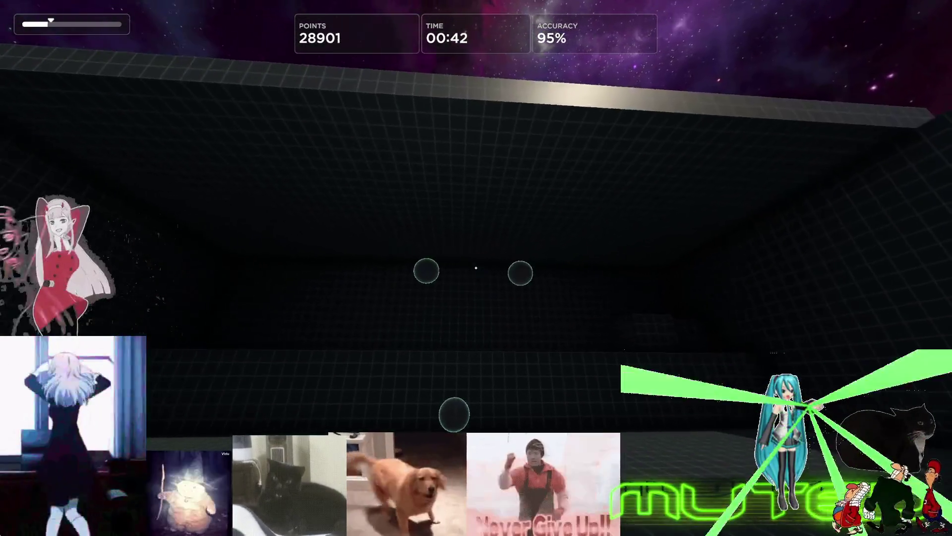
left_click(475, 268)
left_click(476, 268)
left_click(475, 268)
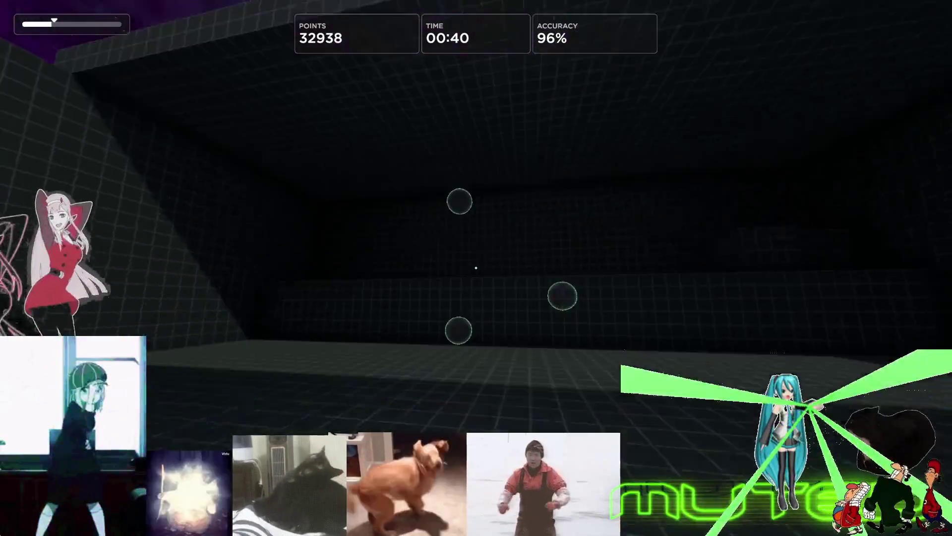
left_click(476, 268)
left_click(475, 269)
left_click(475, 268)
left_click(475, 269)
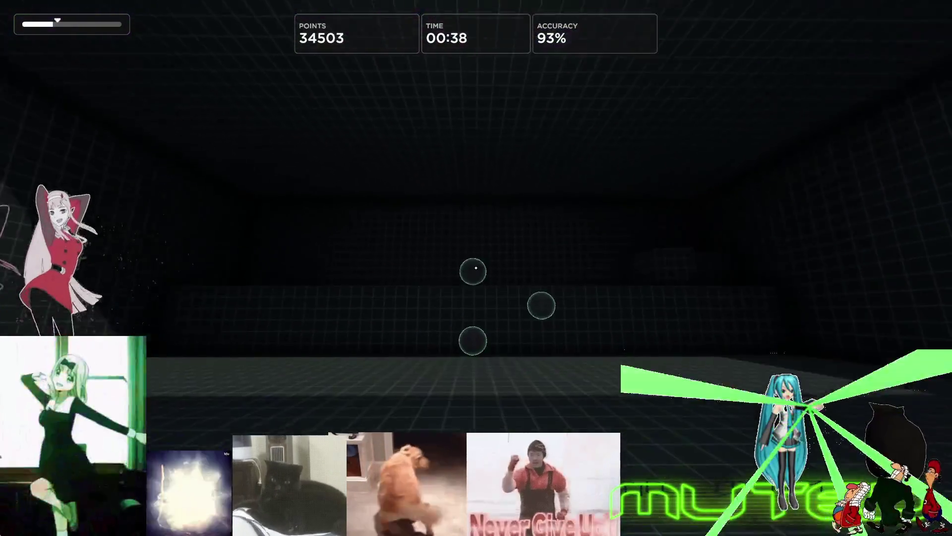
left_click(476, 268)
left_click(476, 268)
left_click(476, 268)
left_click(476, 268)
left_click(475, 268)
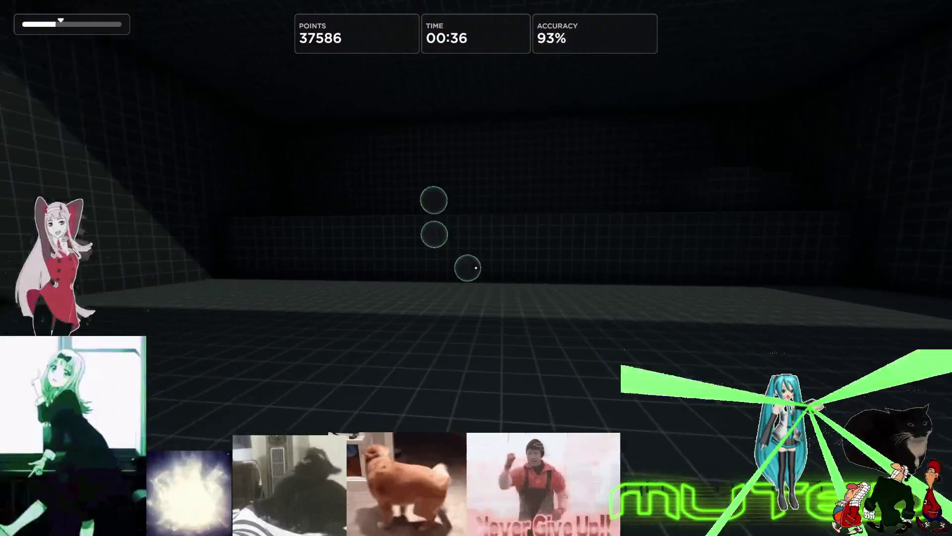
left_click(475, 268)
left_click(475, 267)
left_click(476, 268)
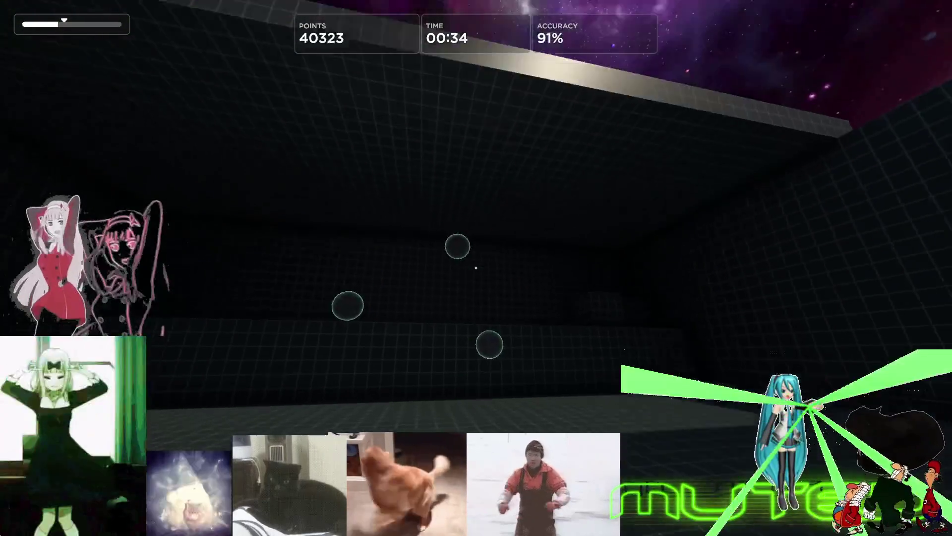
left_click(476, 268)
left_click(476, 268)
left_click(475, 268)
left_click(476, 268)
left_click(476, 269)
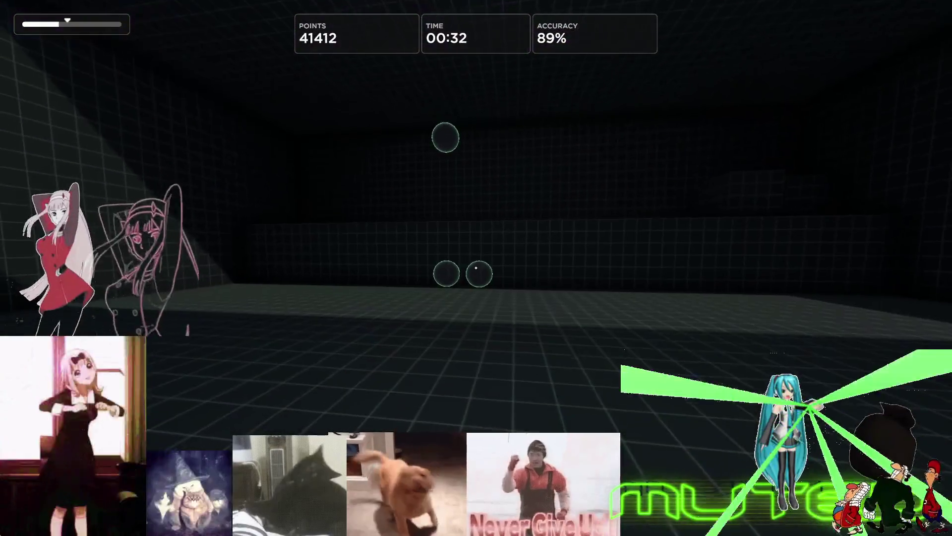
key("Escape")
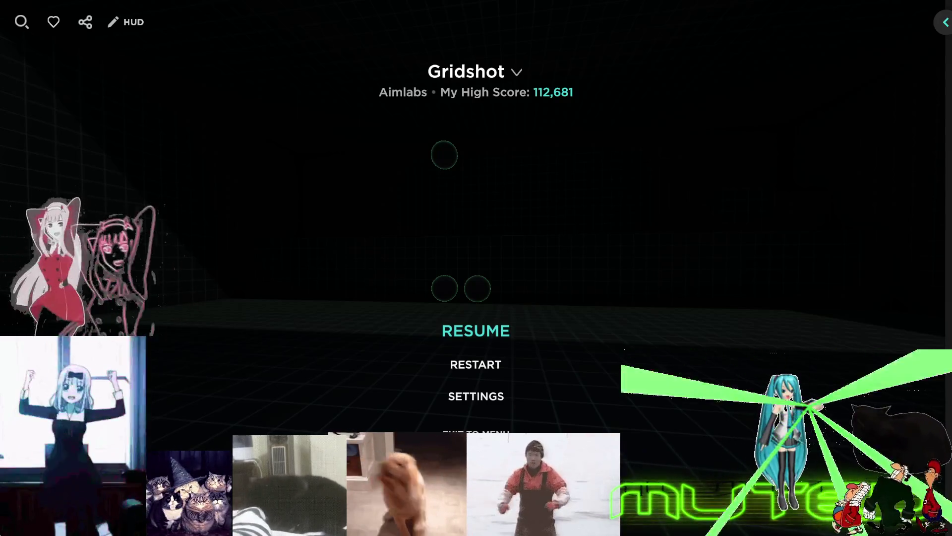
Restart the Gridshot round and begin its countdown
left_click(472, 367)
left_click(407, 300)
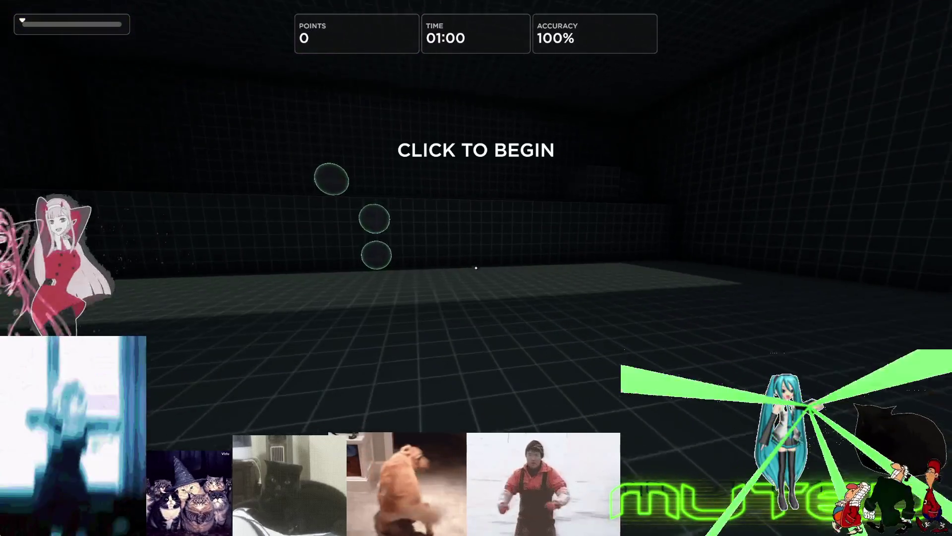
left_click(476, 268)
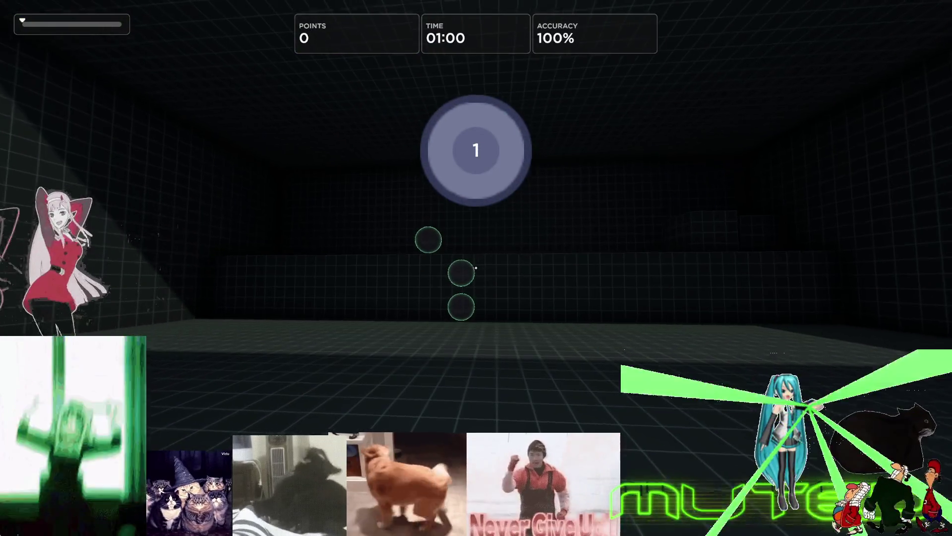
Shoot Gridshot targets up to 37,938 points at 85% accuracy, then pause with 00:31 left
left_click(477, 268)
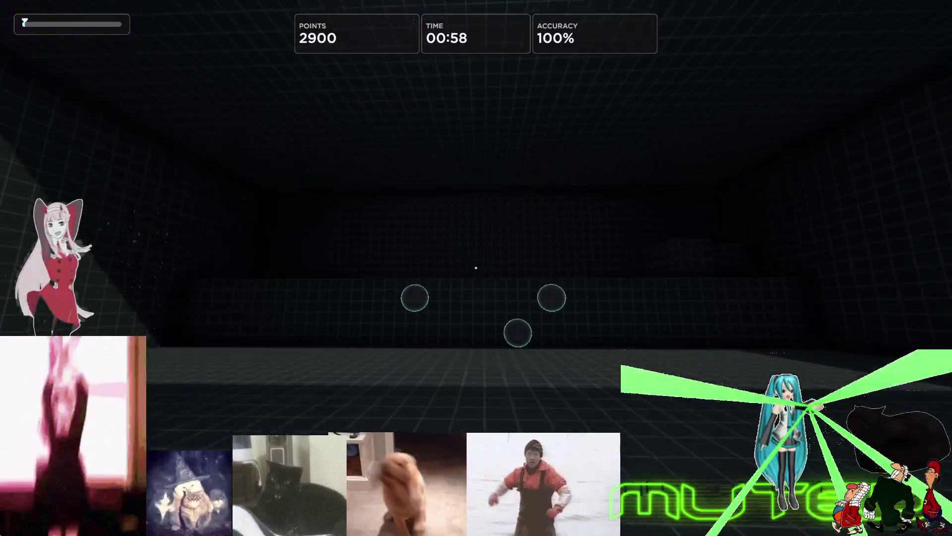
left_click(476, 268)
left_click(476, 268)
left_click(476, 269)
left_click(476, 268)
left_click(477, 268)
left_click(476, 268)
left_click(476, 268)
left_click(476, 268)
left_click(476, 268)
left_click(476, 268)
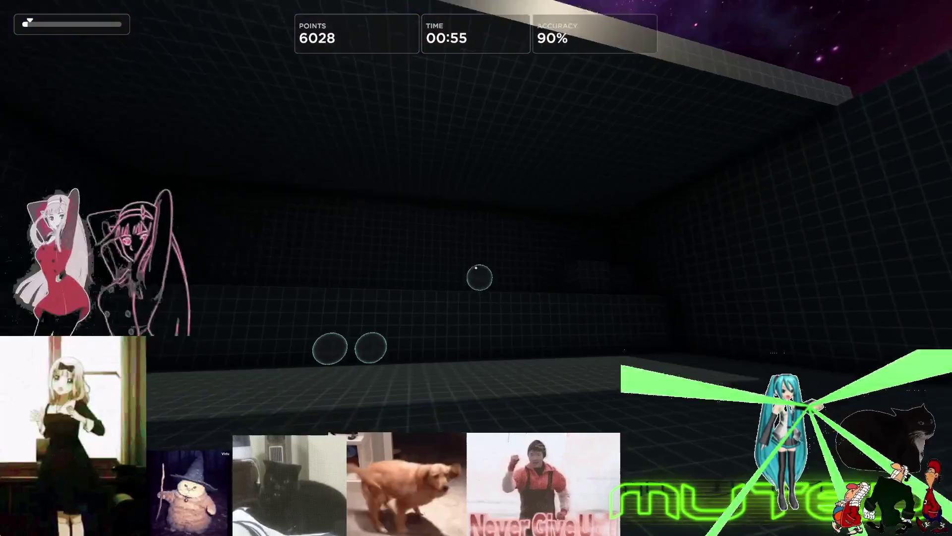
left_click(476, 268)
left_click(477, 268)
left_click(476, 268)
left_click(476, 267)
left_click(476, 267)
left_click(477, 268)
left_click(476, 268)
left_click(476, 268)
left_click(476, 268)
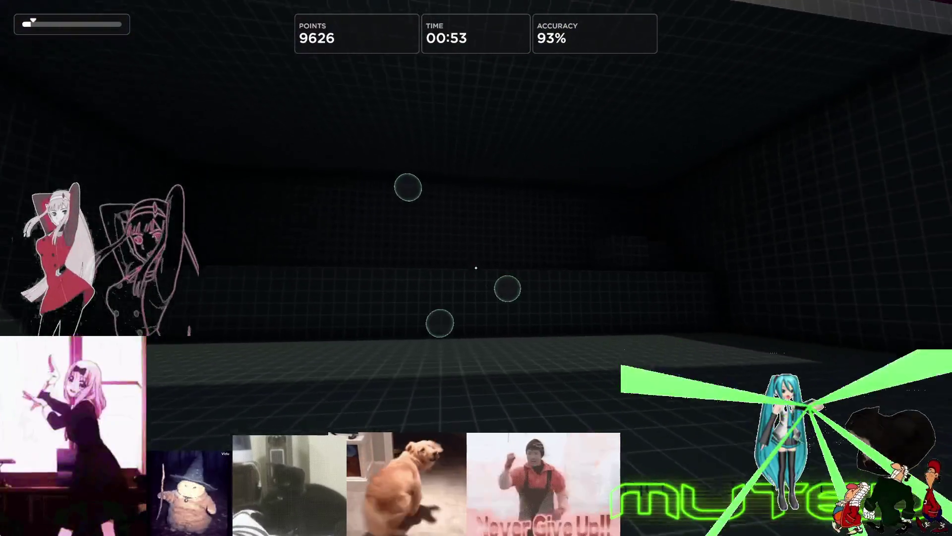
left_click(476, 268)
left_click(476, 268)
left_click(477, 269)
left_click(476, 268)
left_click(476, 268)
left_click(476, 268)
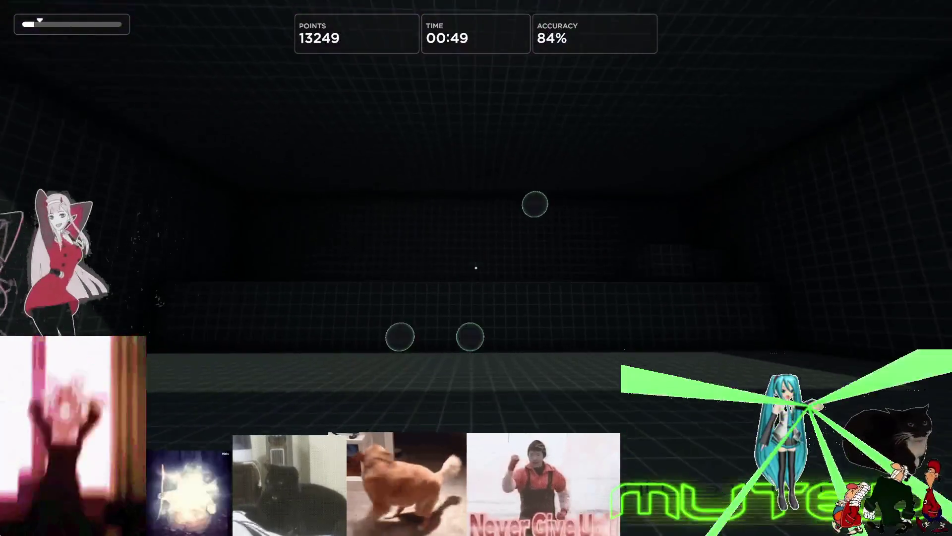
left_click(476, 268)
left_click(476, 268)
left_click(476, 268)
left_click(477, 268)
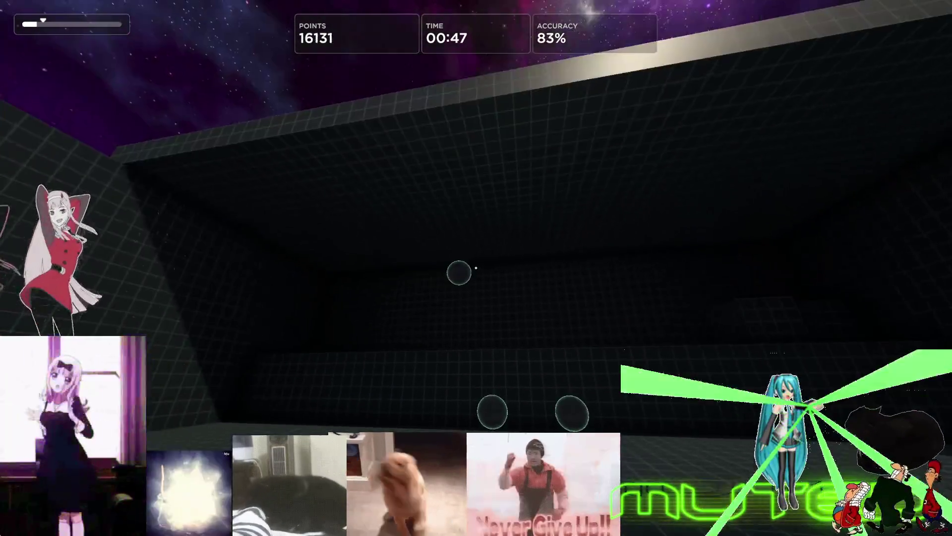
left_click(476, 268)
left_click(476, 268)
left_click(476, 268)
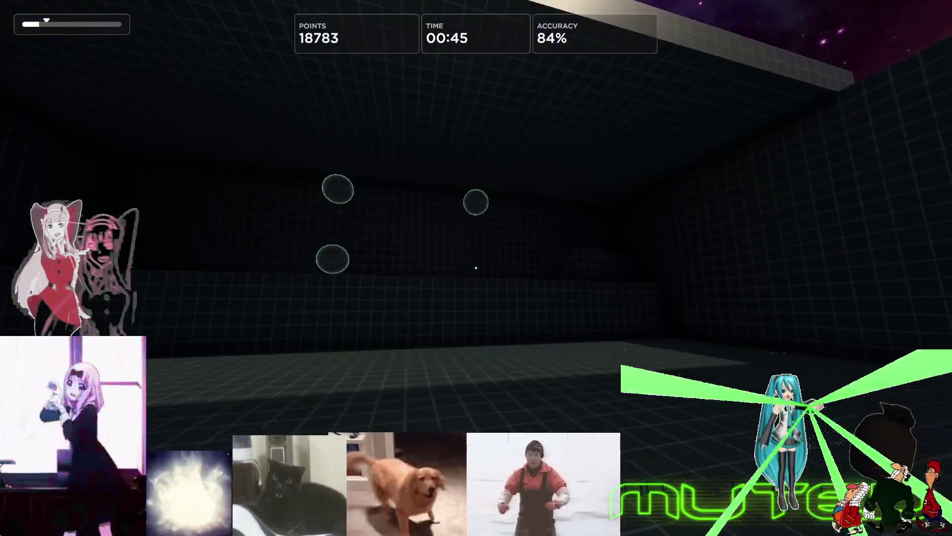
left_click(477, 269)
left_click(476, 267)
left_click(476, 268)
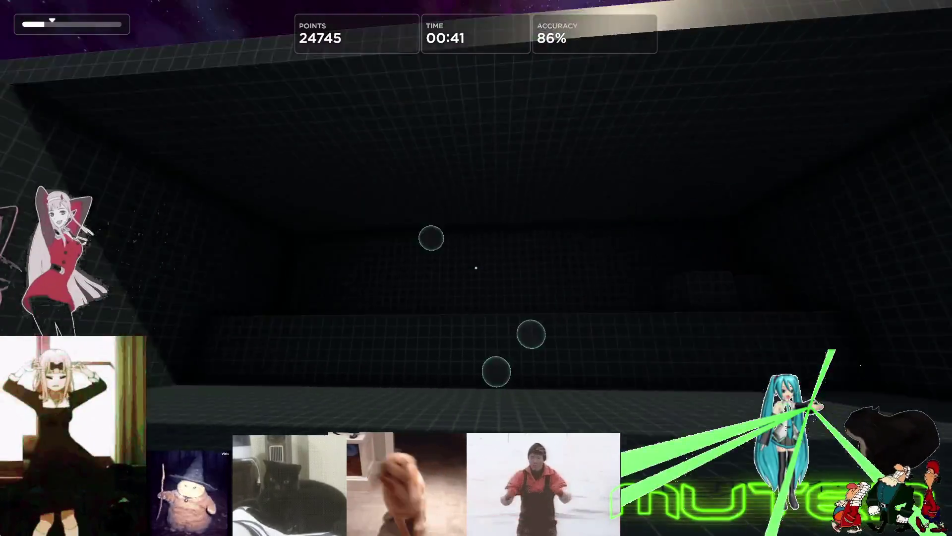
left_click(476, 269)
left_click(477, 268)
left_click(476, 268)
left_click(476, 268)
left_click(476, 268)
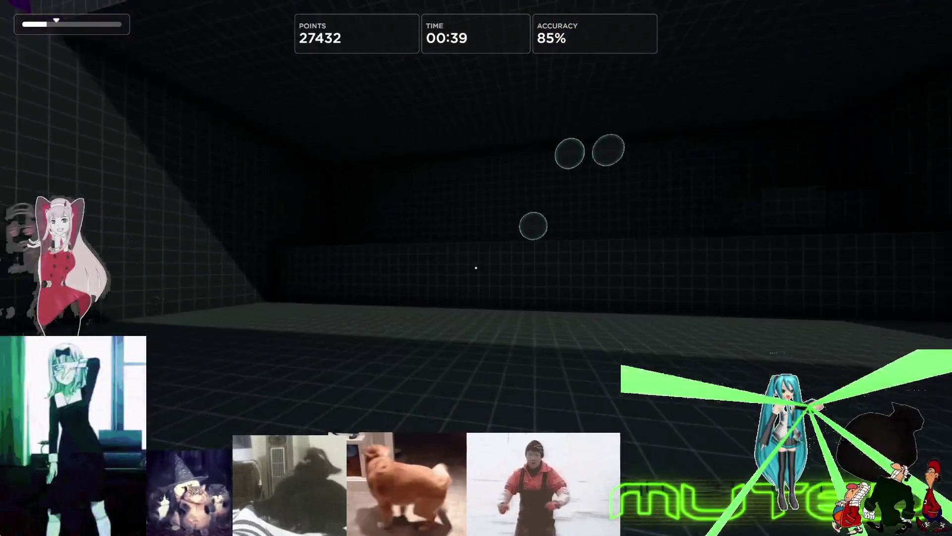
left_click(476, 268)
left_click(477, 268)
left_click(476, 268)
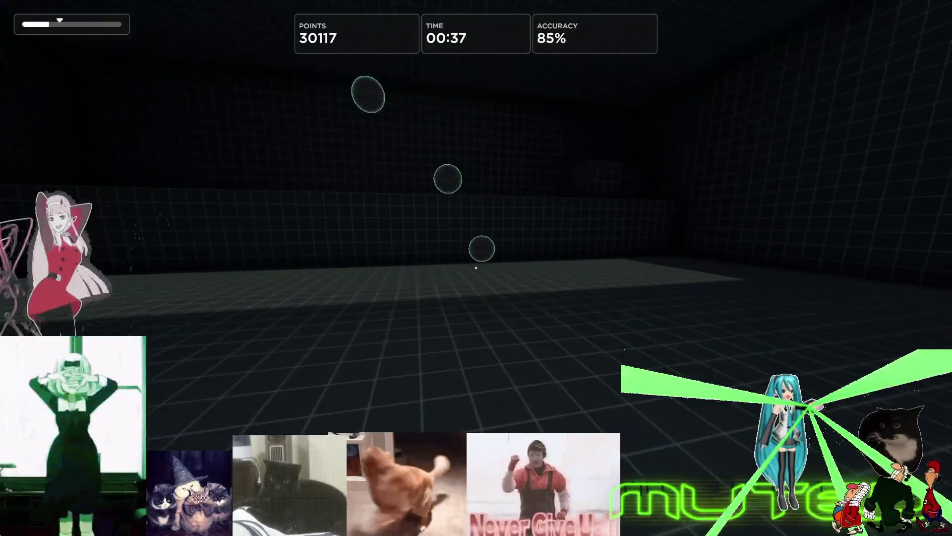
left_click(476, 268)
left_click(476, 268)
left_click(476, 268)
left_click(476, 269)
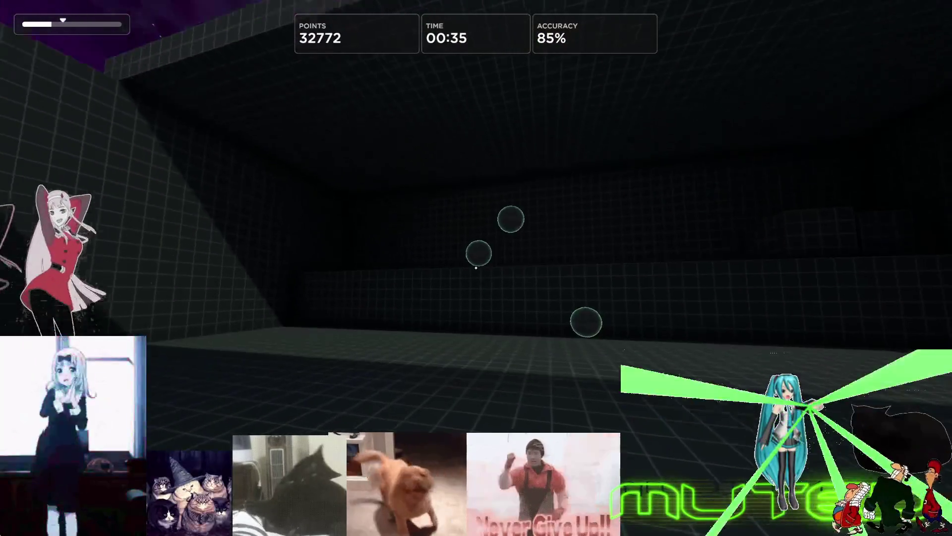
left_click(476, 268)
left_click(476, 268)
left_click(476, 268)
left_click(476, 268)
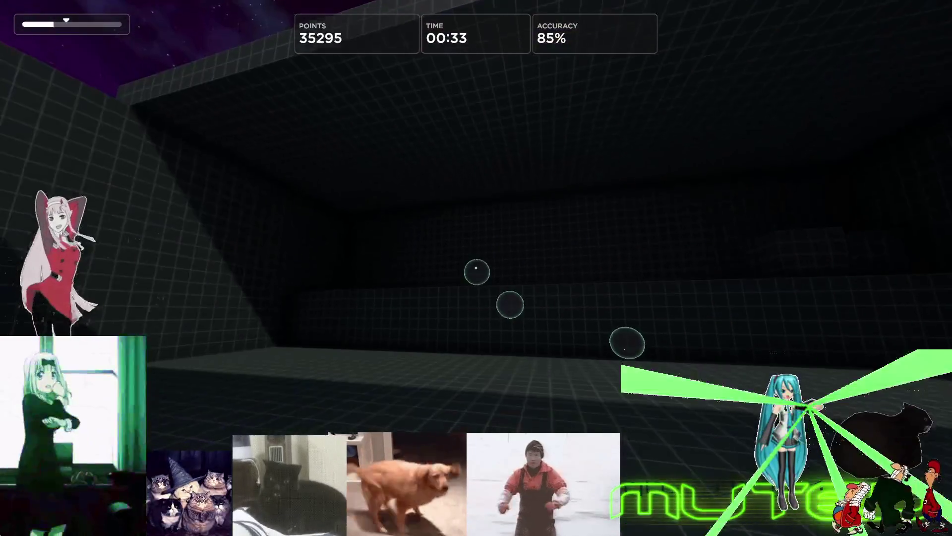
left_click(477, 268)
left_click(476, 268)
left_click(477, 268)
left_click(476, 268)
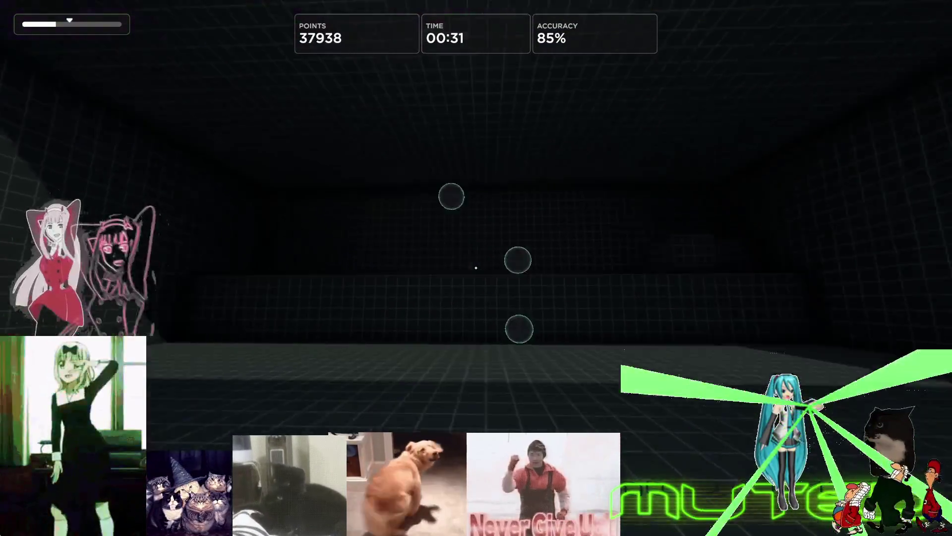
left_click(477, 268)
left_click(476, 269)
key("Escape")
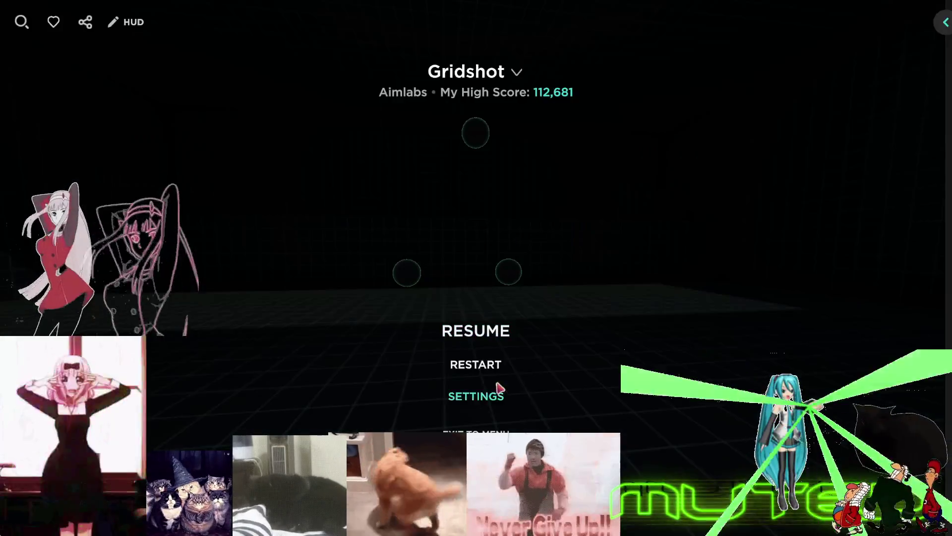
Exit Gridshot to the main menu and launch Decisionshot (Speed) from the Cognition tasks
left_click(476, 432)
left_click(403, 298)
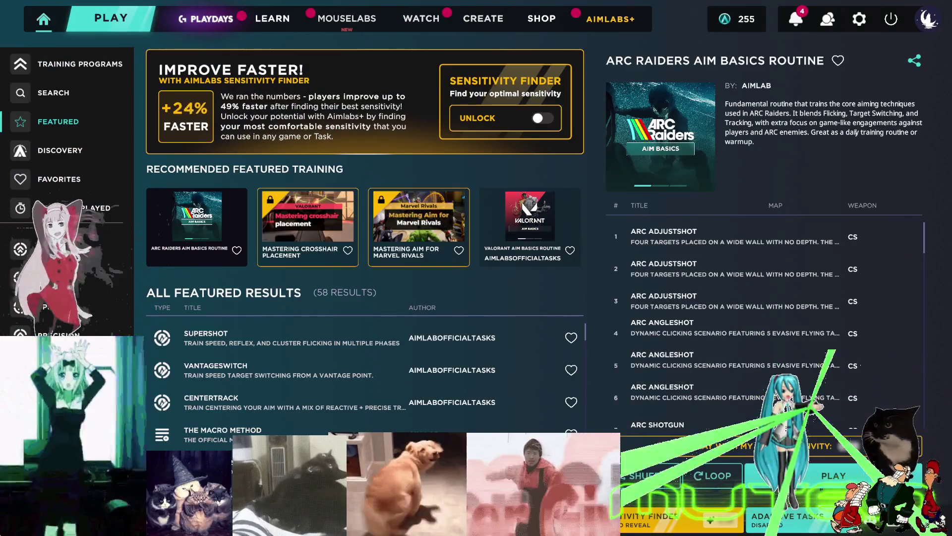
left_click(50, 249)
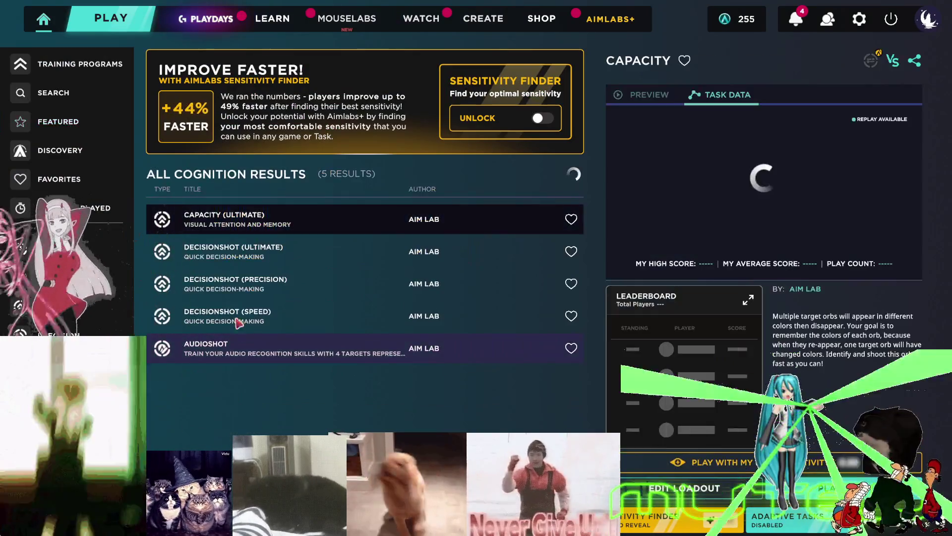
double_click(292, 325)
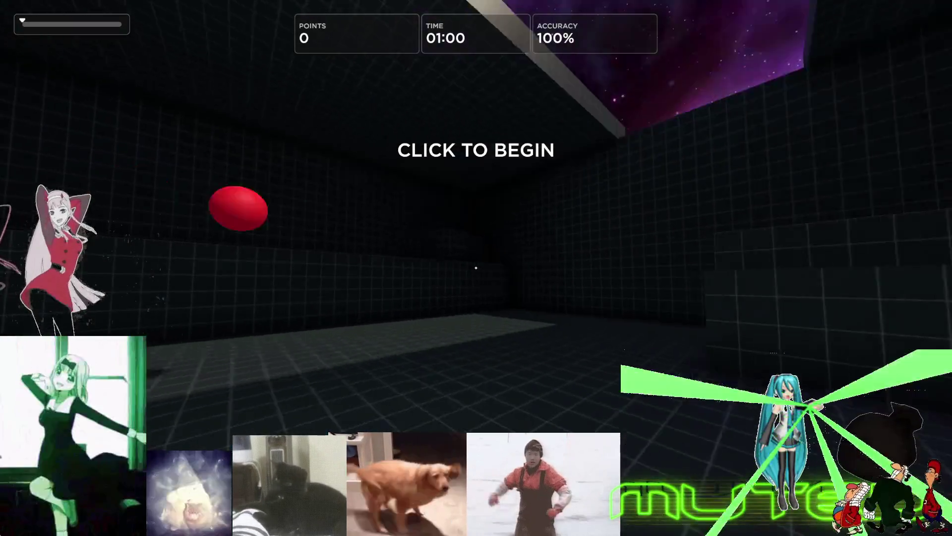
left_click(477, 268)
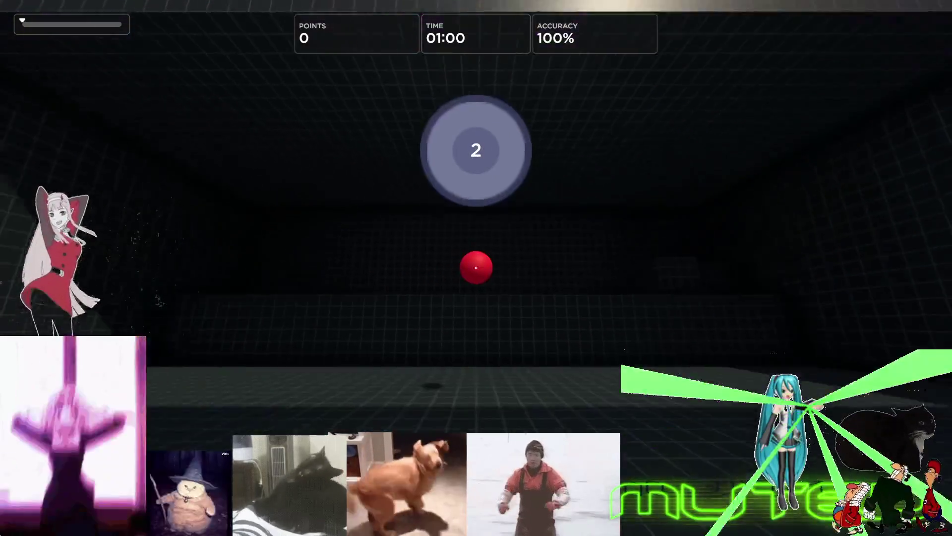
Shoot Decisionshot targets until reaching 54,034 points at 82% accuracy with 00:12 left
left_click(476, 267)
left_click(477, 268)
left_click(477, 268)
left_click(476, 267)
left_click(476, 268)
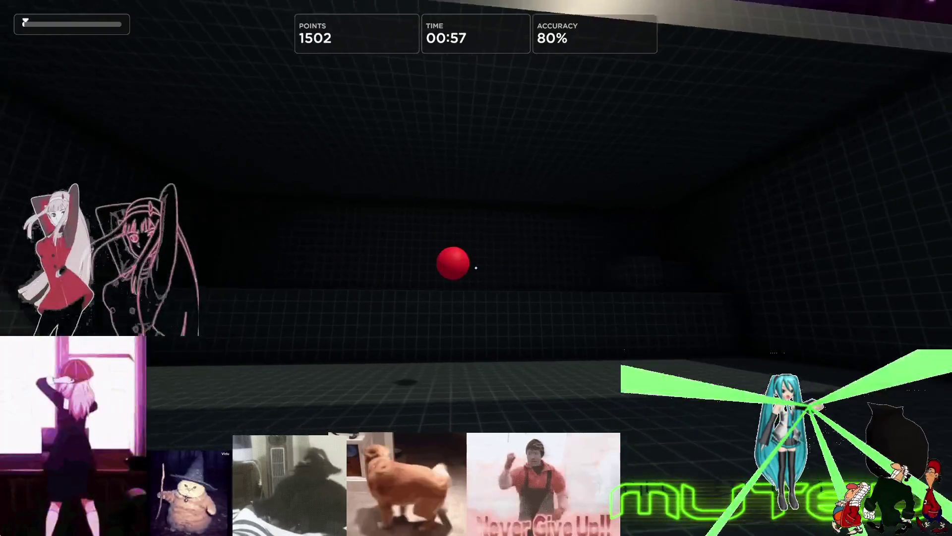
left_click(477, 268)
left_click(476, 267)
left_click(476, 268)
left_click(477, 268)
left_click(476, 268)
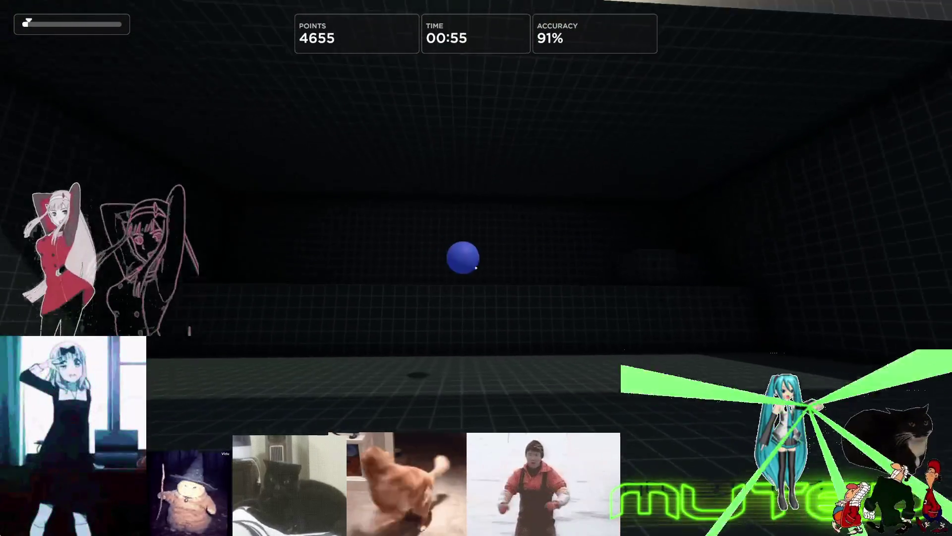
left_click(476, 268)
left_click(476, 269)
left_click(476, 268)
left_click(477, 268)
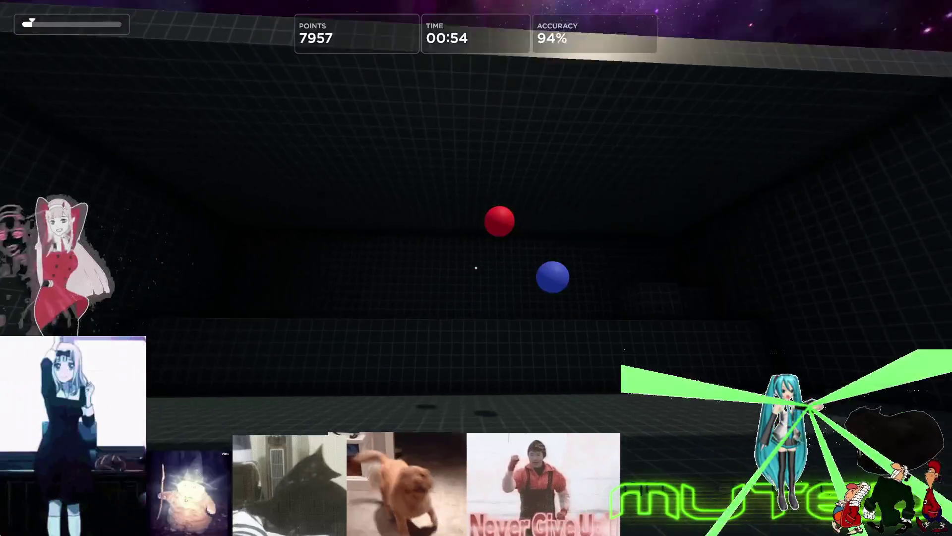
left_click(476, 268)
left_click(477, 268)
left_click(476, 268)
left_click(476, 268)
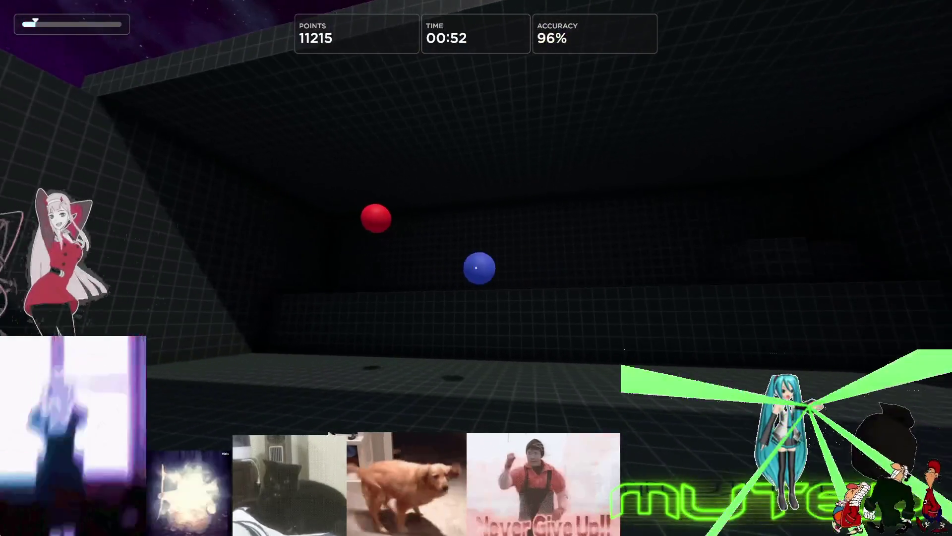
left_click(476, 268)
left_click(477, 268)
left_click(476, 269)
left_click(476, 268)
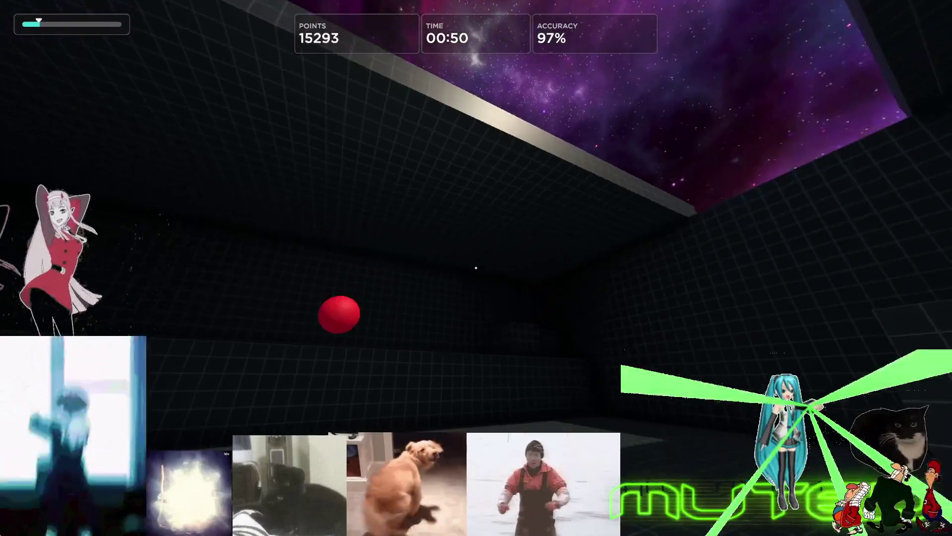
left_click(476, 268)
left_click(477, 268)
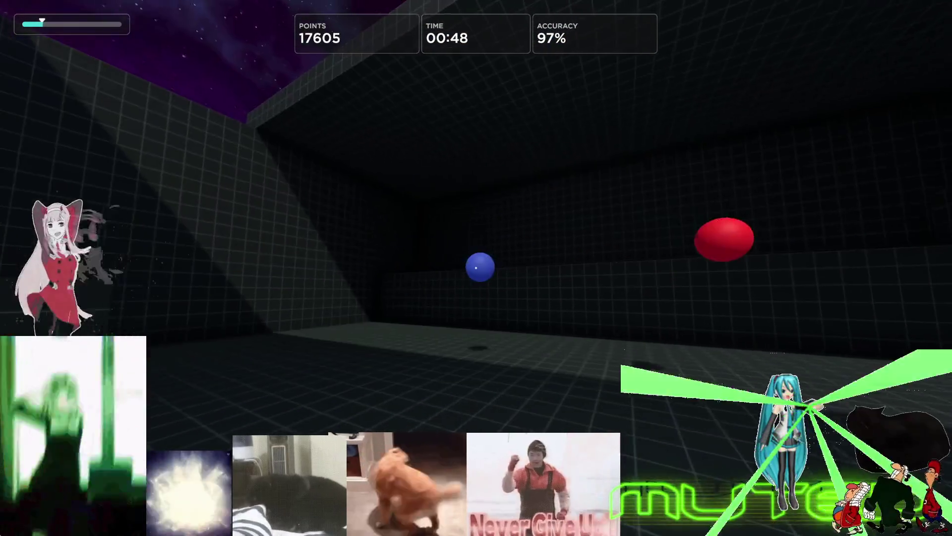
left_click(476, 267)
left_click(476, 268)
left_click(476, 268)
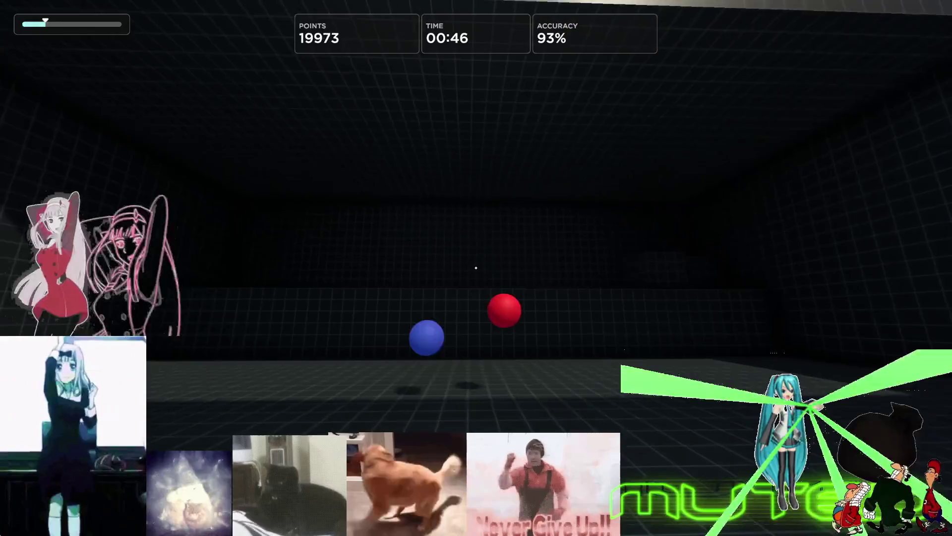
left_click(476, 268)
left_click(477, 268)
left_click(476, 269)
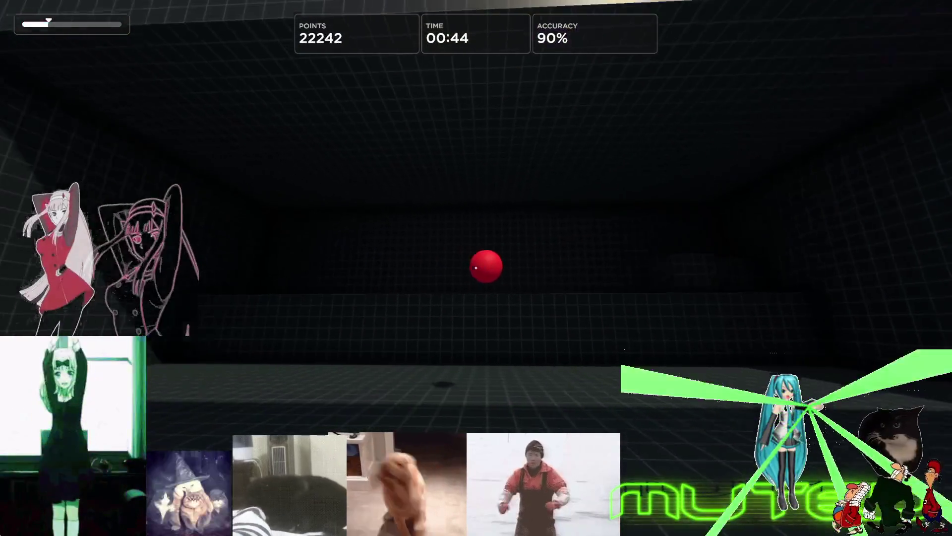
left_click(477, 267)
left_click(476, 268)
left_click(476, 268)
left_click(477, 268)
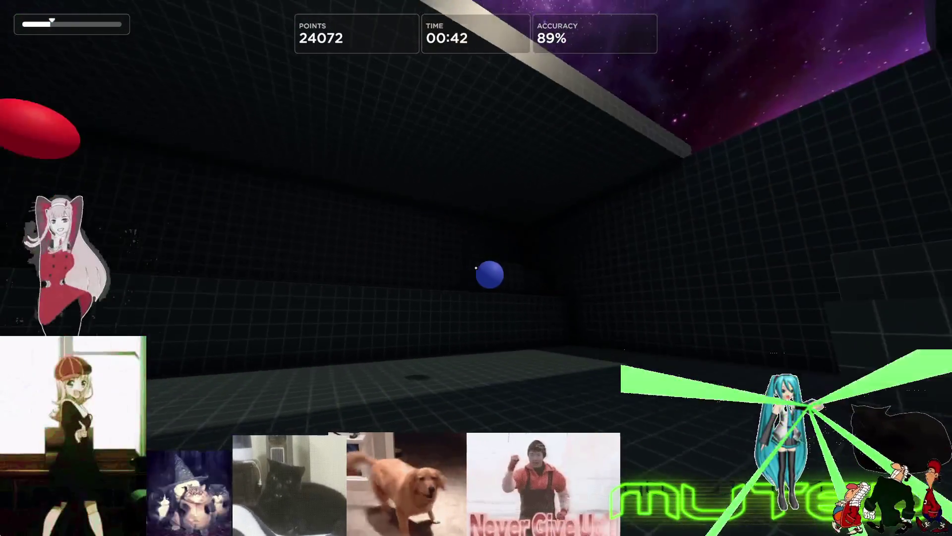
left_click(477, 267)
left_click(476, 268)
left_click(476, 269)
left_click(477, 268)
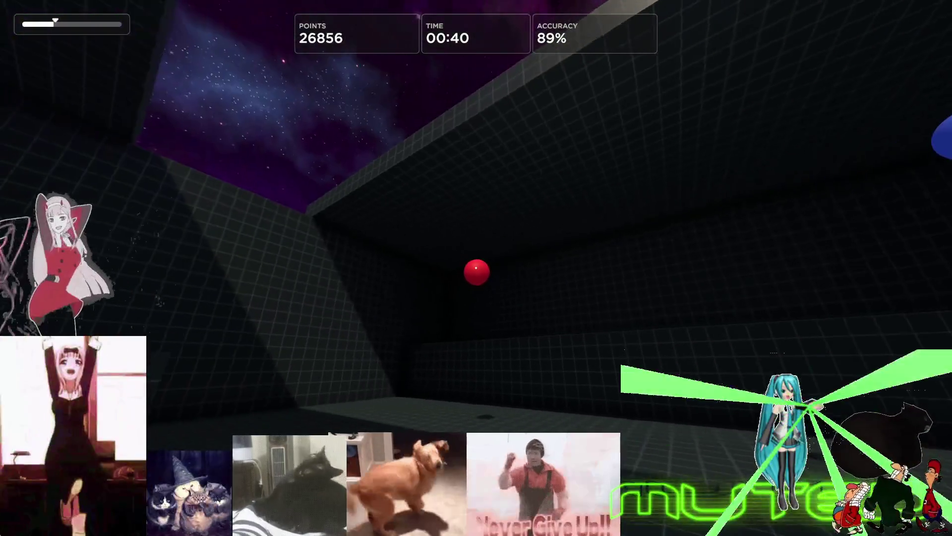
left_click(476, 268)
left_click(476, 268)
left_click(476, 268)
left_click(476, 267)
left_click(477, 268)
left_click(477, 268)
left_click(477, 269)
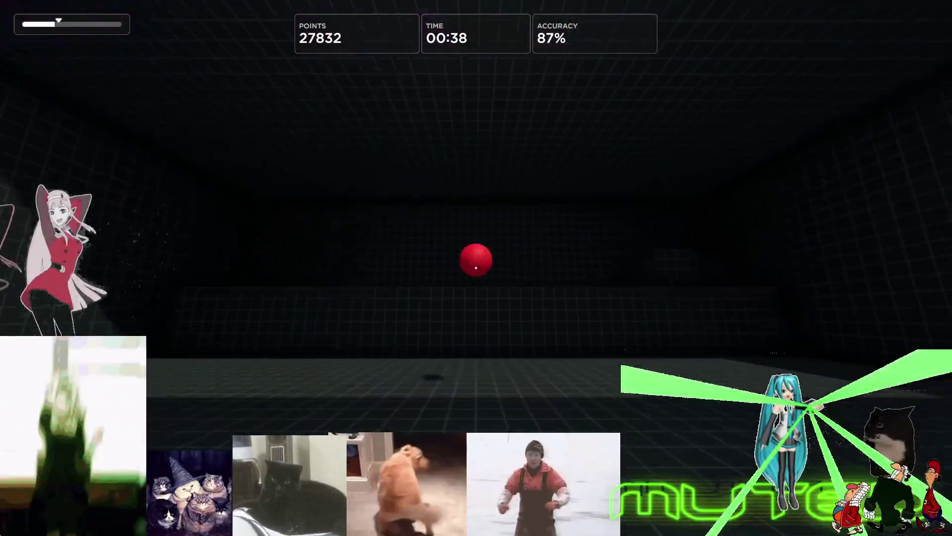
left_click(477, 269)
left_click(476, 268)
left_click(477, 268)
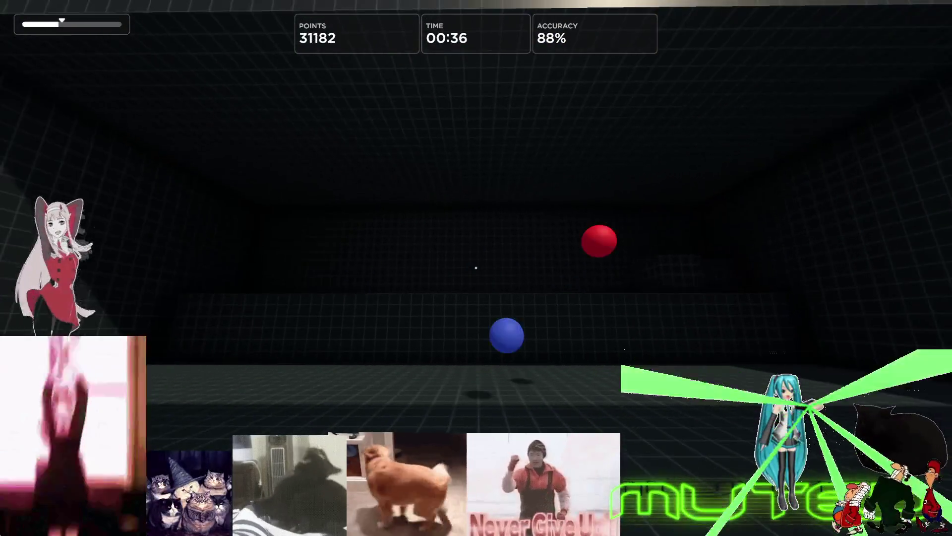
left_click(476, 268)
left_click(477, 268)
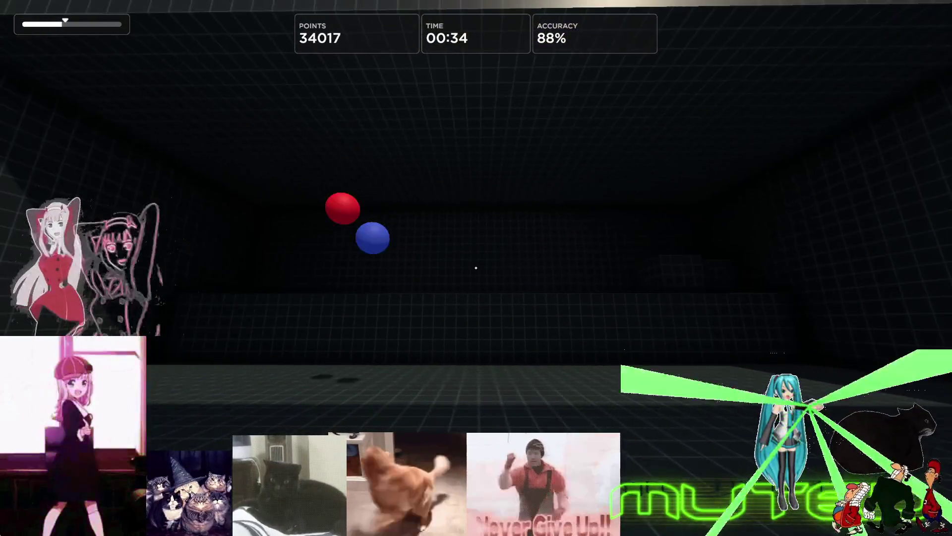
left_click(476, 268)
left_click(476, 268)
left_click(476, 269)
left_click(476, 268)
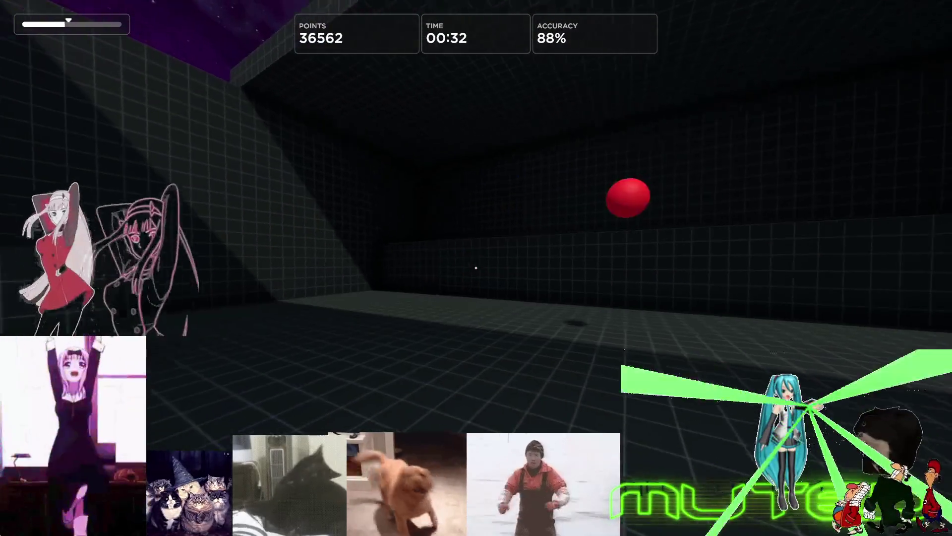
left_click(476, 268)
left_click(476, 267)
left_click(476, 268)
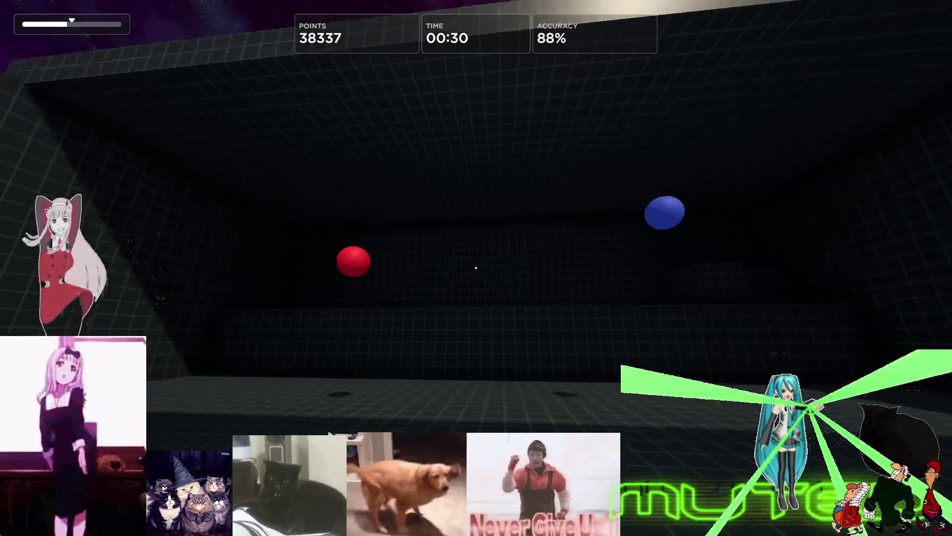
left_click(476, 267)
left_click(477, 268)
left_click(477, 268)
left_click(477, 269)
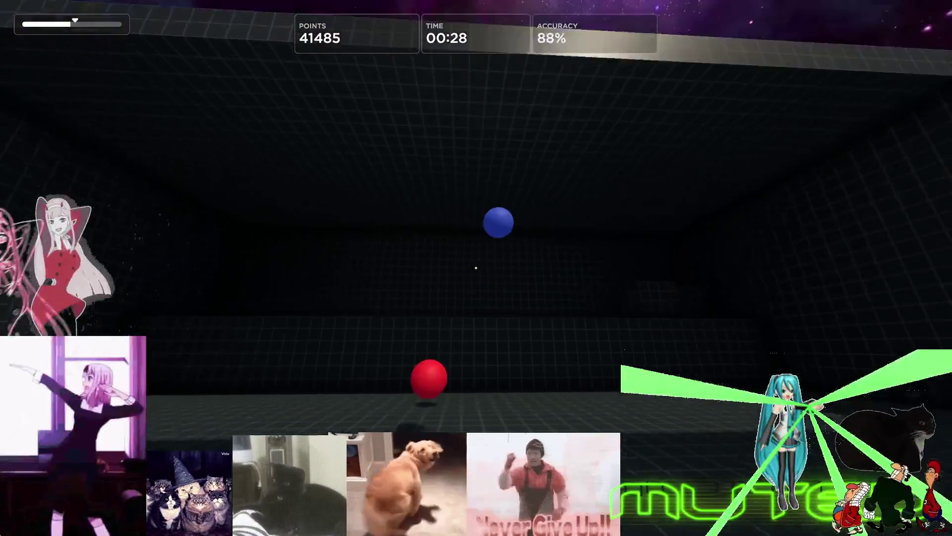
left_click(477, 267)
left_click(477, 269)
left_click(477, 268)
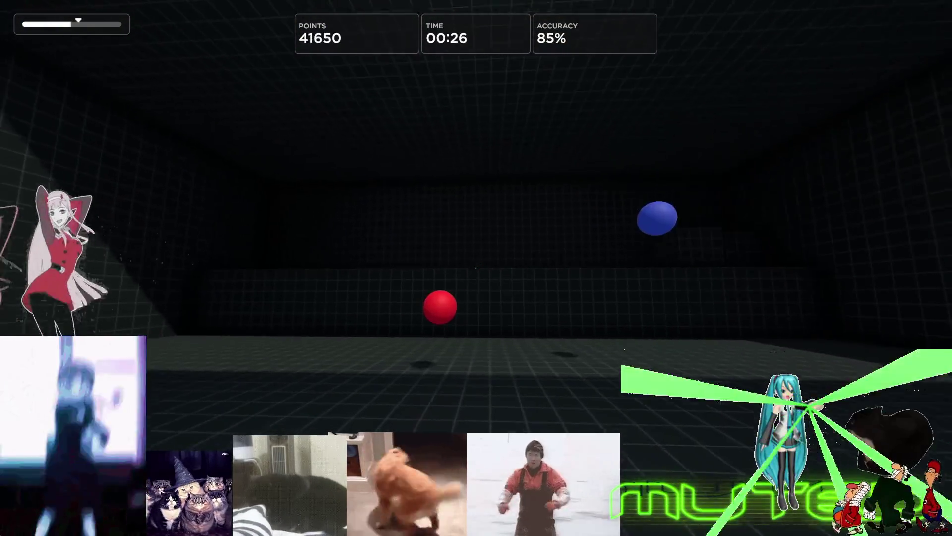
left_click(476, 267)
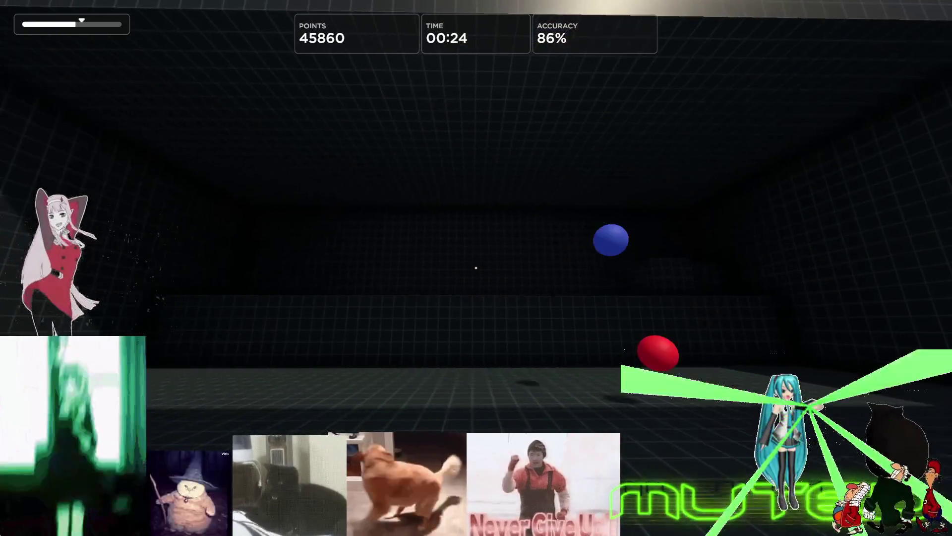
left_click(476, 269)
left_click(477, 268)
left_click(476, 269)
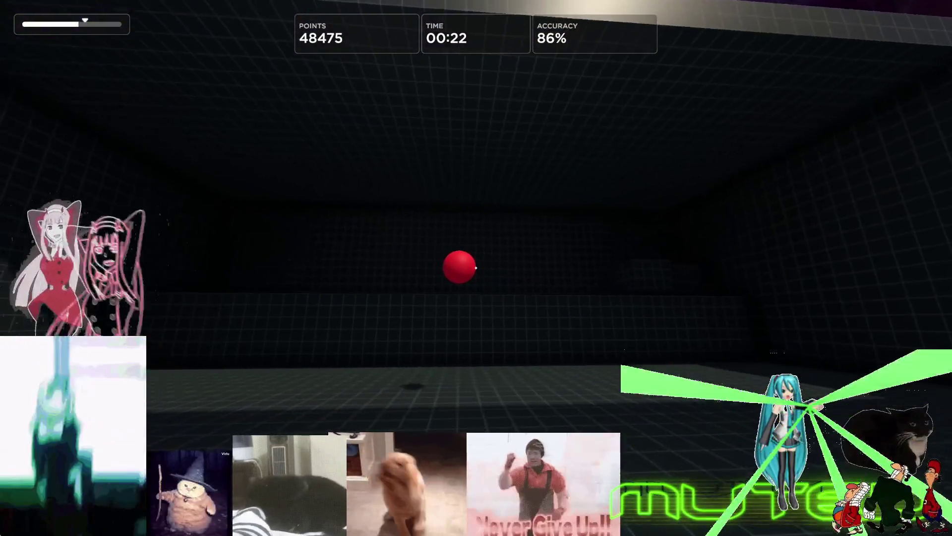
left_click(476, 268)
left_click(477, 268)
left_click(476, 268)
left_click(476, 269)
left_click(477, 268)
left_click(476, 268)
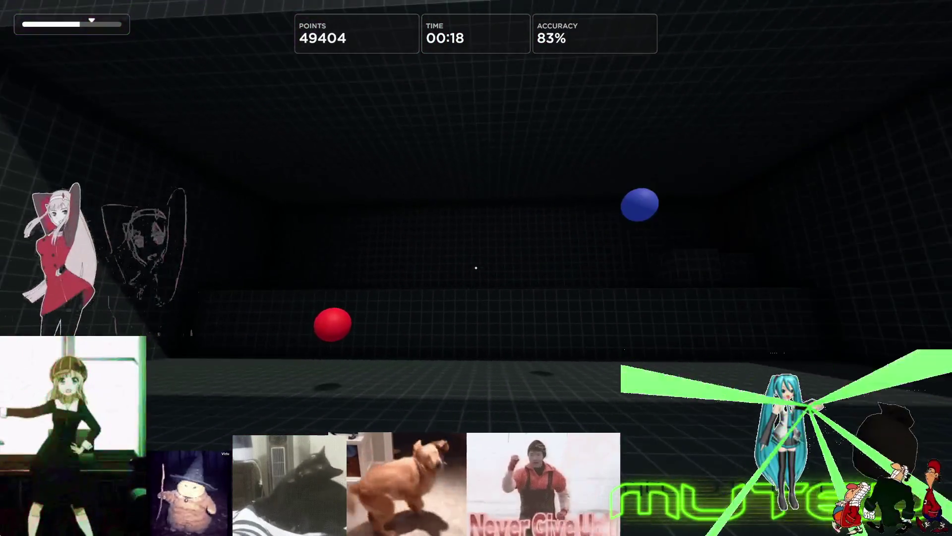
left_click(477, 268)
left_click(476, 268)
left_click(476, 268)
left_click(476, 268)
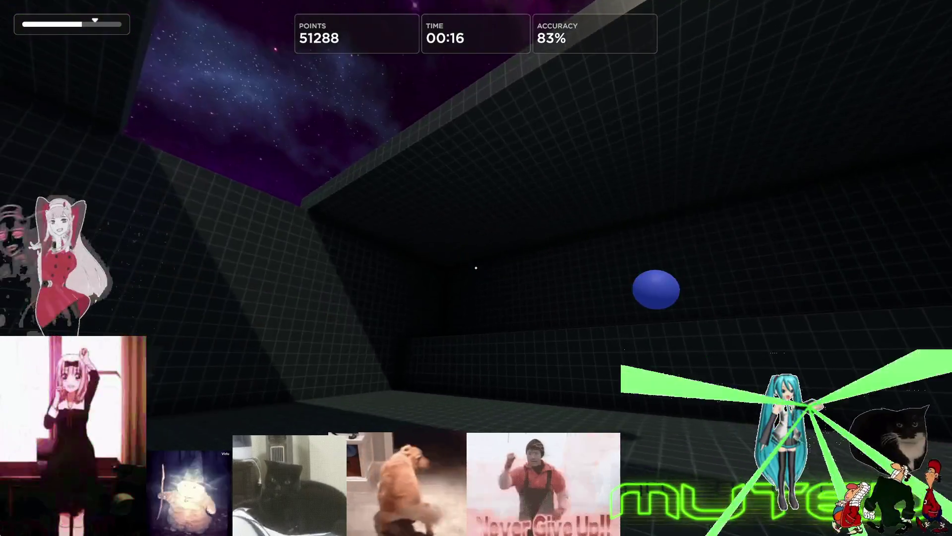
left_click(476, 268)
left_click(476, 268)
left_click(476, 268)
left_click(476, 268)
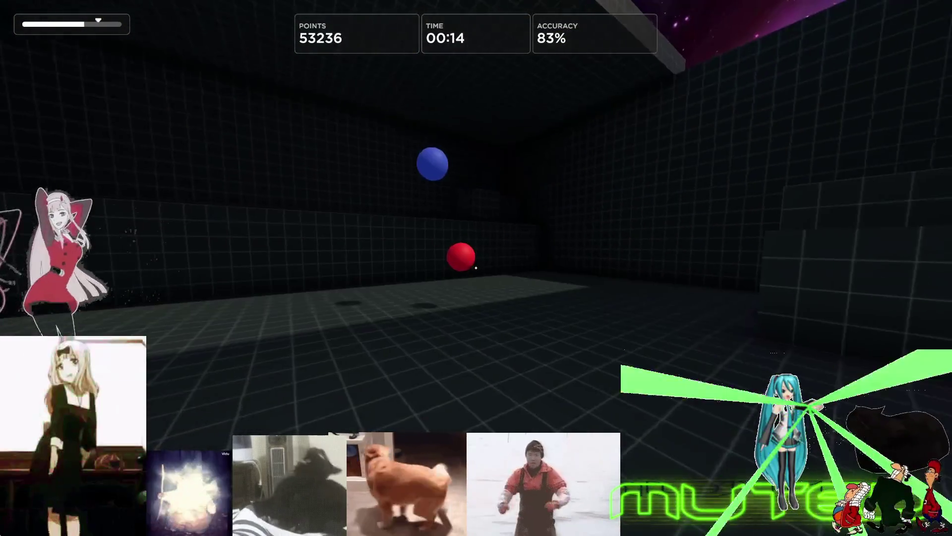
left_click(477, 268)
left_click(476, 268)
left_click(477, 269)
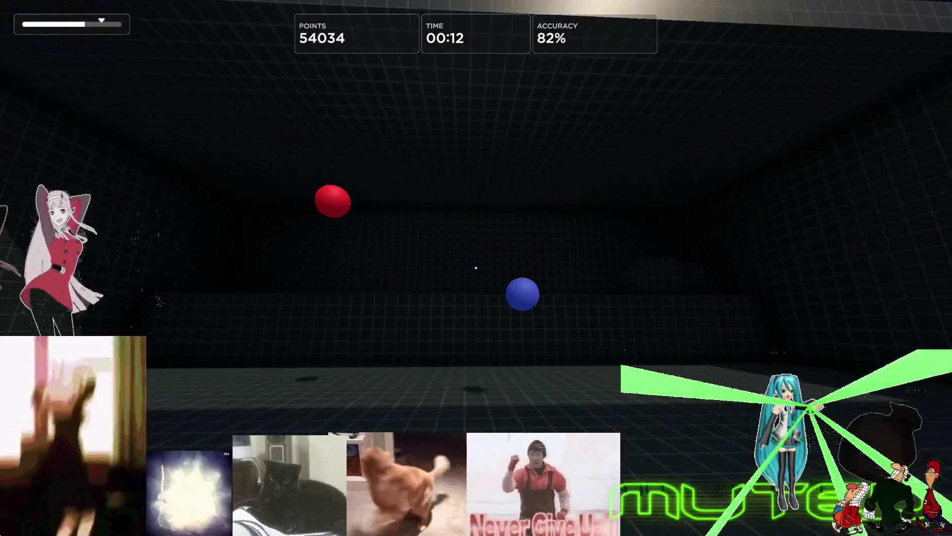
left_click(477, 268)
left_click(476, 268)
Quit the Decisionshot run to the main menu and start the Motionshot (Ultimate) countdown
key("Escape")
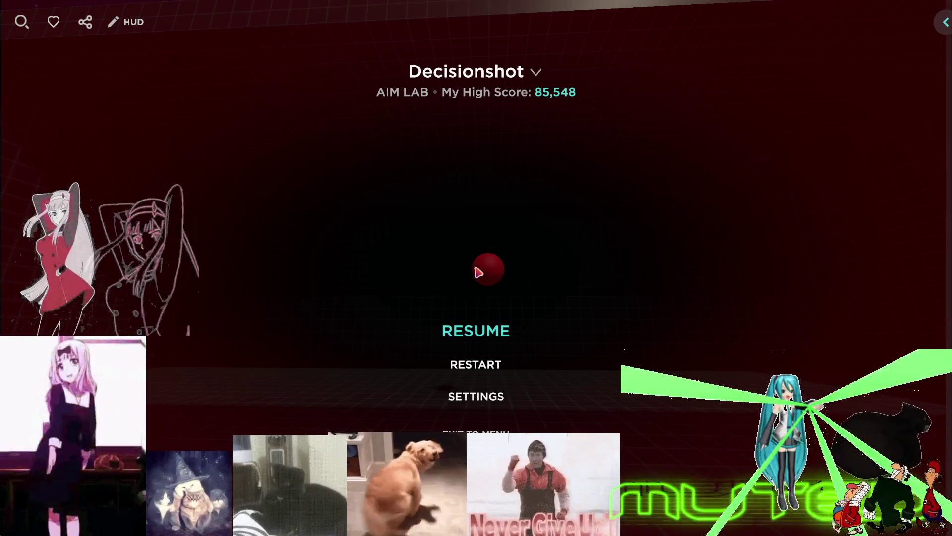
left_click(473, 429)
left_click(454, 307)
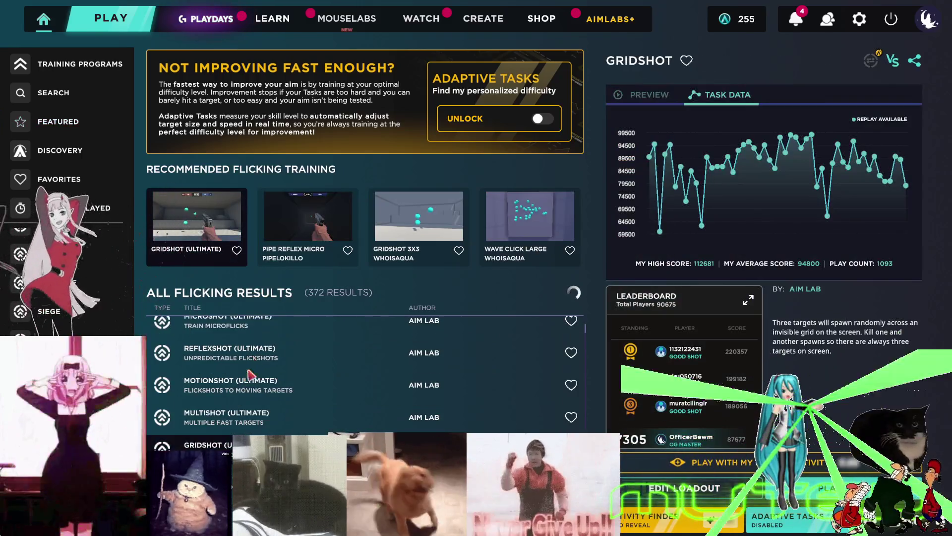
left_click(246, 386)
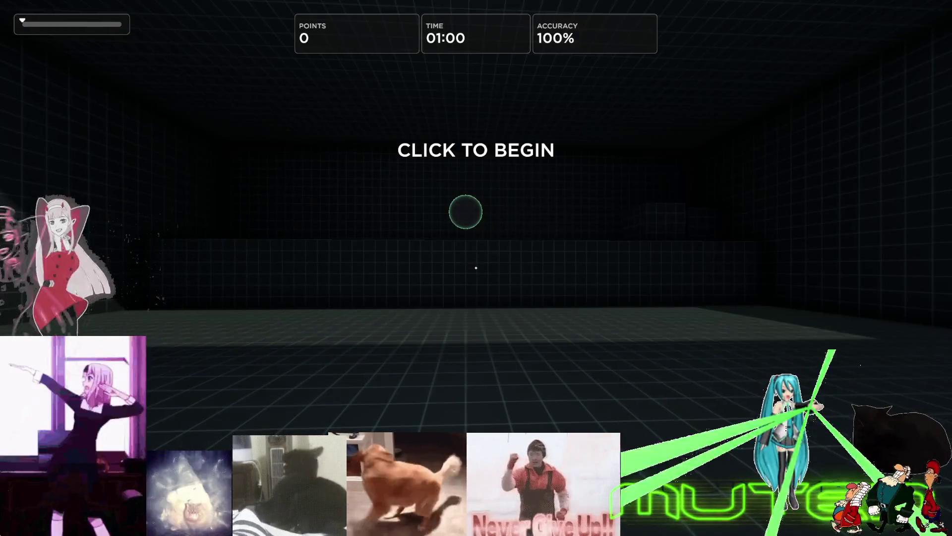
left_click(476, 268)
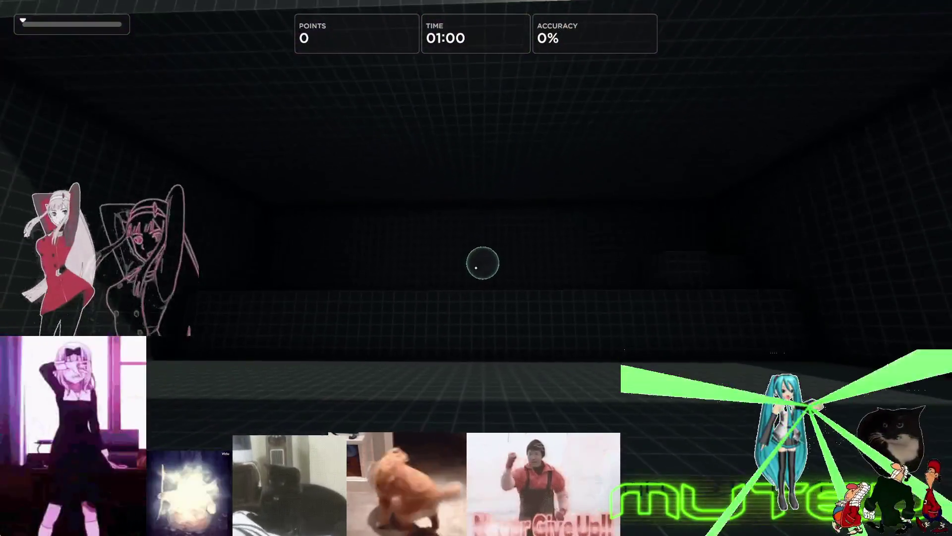
Shoot the moving Motionshot targets to 32,291 points at 63% accuracy, then pause at 00:32
left_click(476, 268)
left_click(476, 268)
left_click(476, 268)
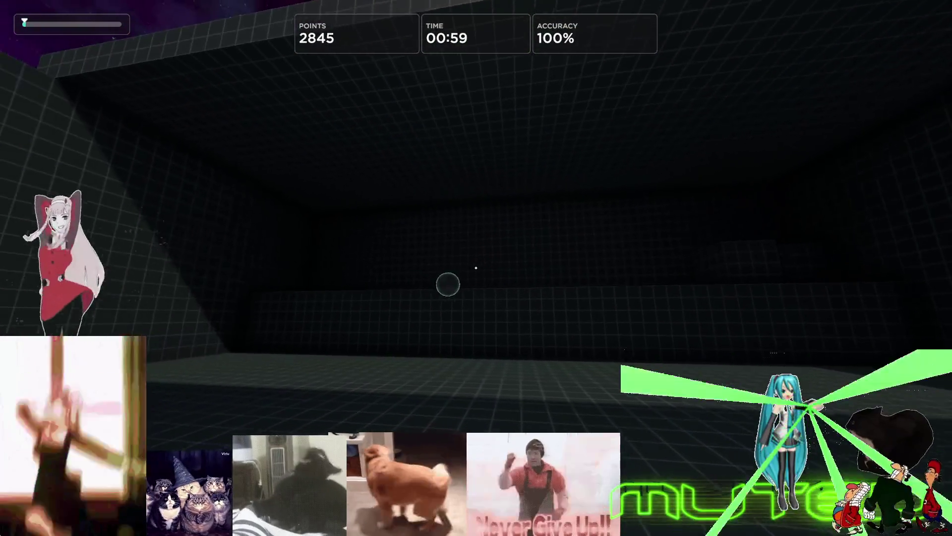
left_click(477, 269)
left_click(476, 268)
left_click(476, 269)
left_click(476, 269)
left_click(476, 268)
left_click(476, 268)
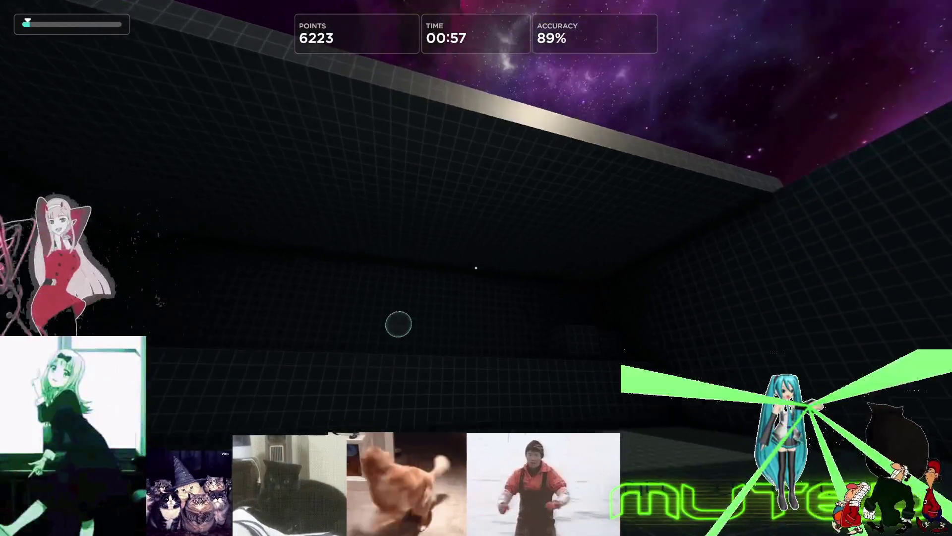
left_click(477, 268)
left_click(477, 268)
left_click(476, 268)
left_click(476, 268)
left_click(476, 268)
left_click(476, 268)
left_click(476, 268)
left_click(476, 268)
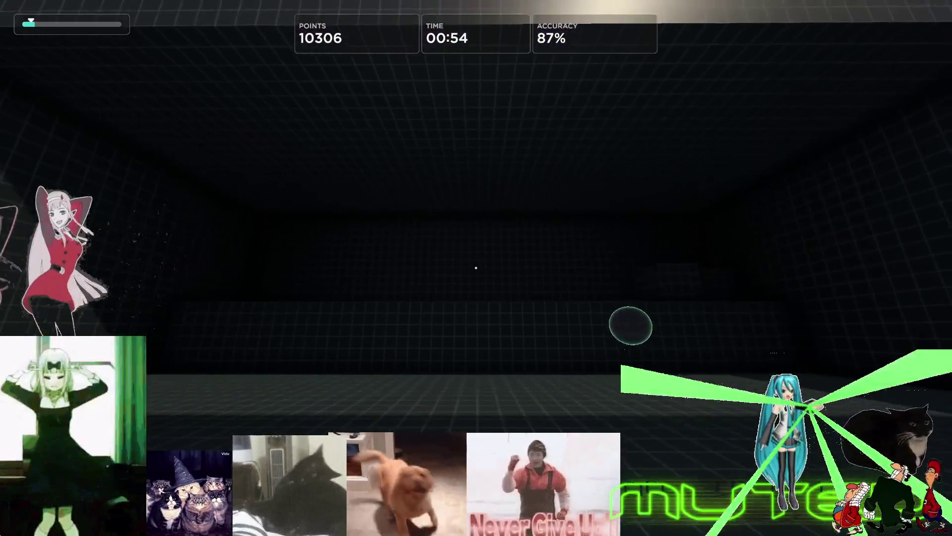
left_click(476, 268)
left_click(476, 268)
left_click(477, 268)
left_click(477, 268)
left_click(477, 268)
left_click(476, 269)
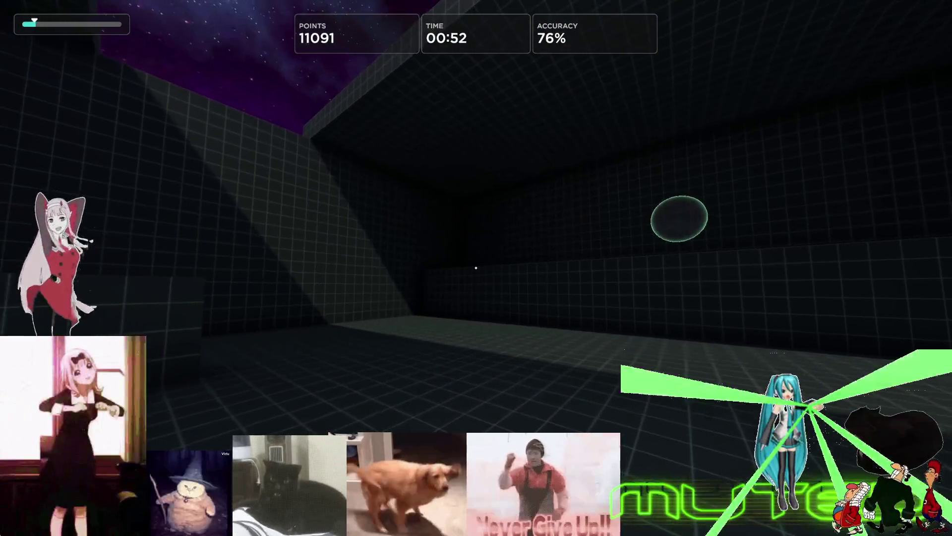
left_click(476, 268)
left_click(476, 268)
left_click(477, 268)
left_click(476, 268)
left_click(476, 269)
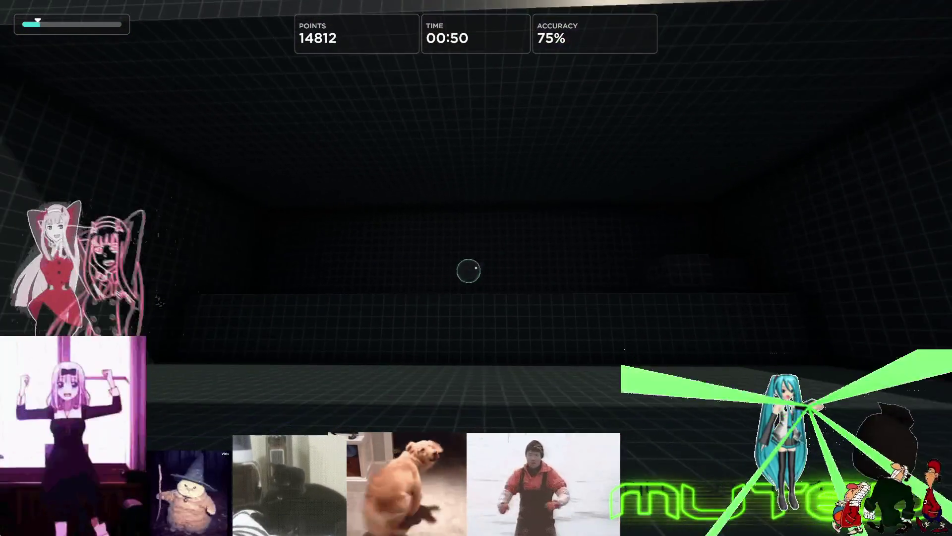
left_click(477, 268)
left_click(477, 268)
left_click(476, 268)
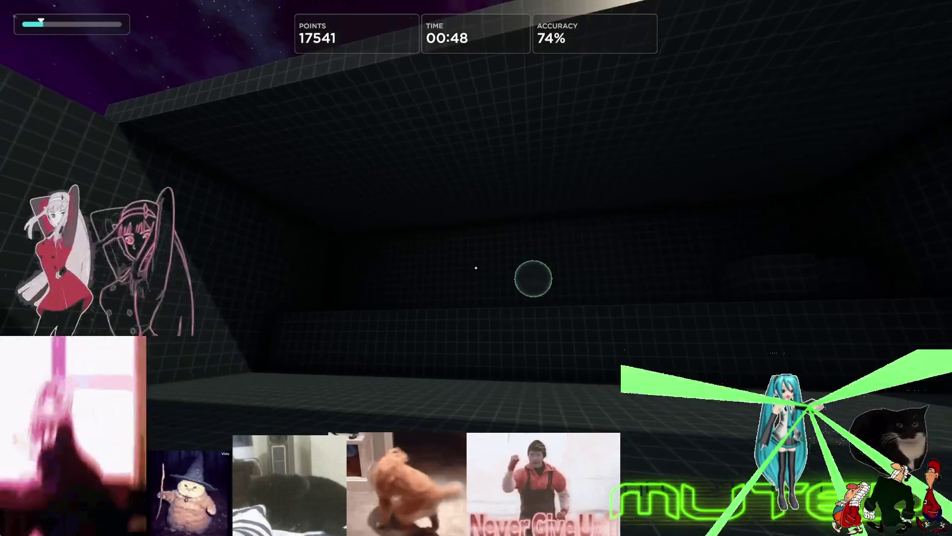
left_click(476, 268)
left_click(477, 268)
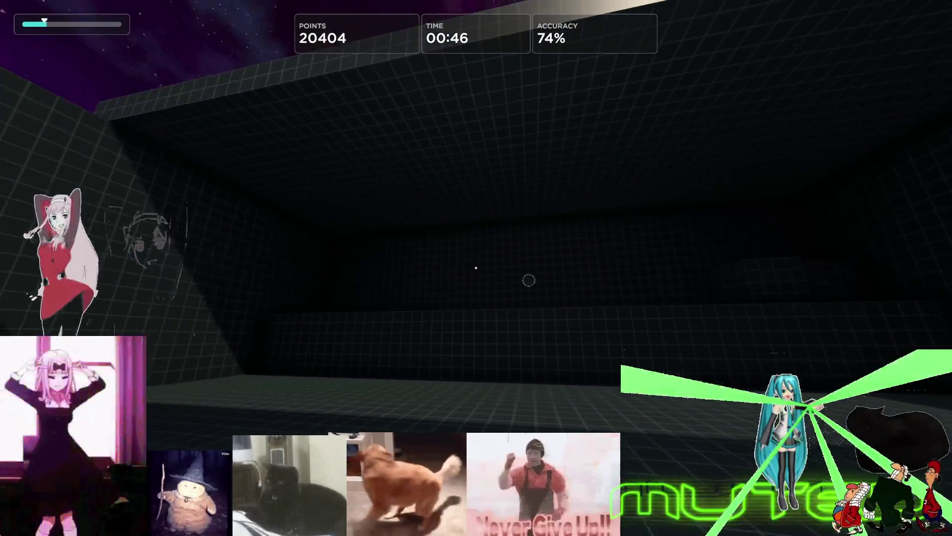
left_click(476, 268)
left_click(476, 268)
left_click(476, 268)
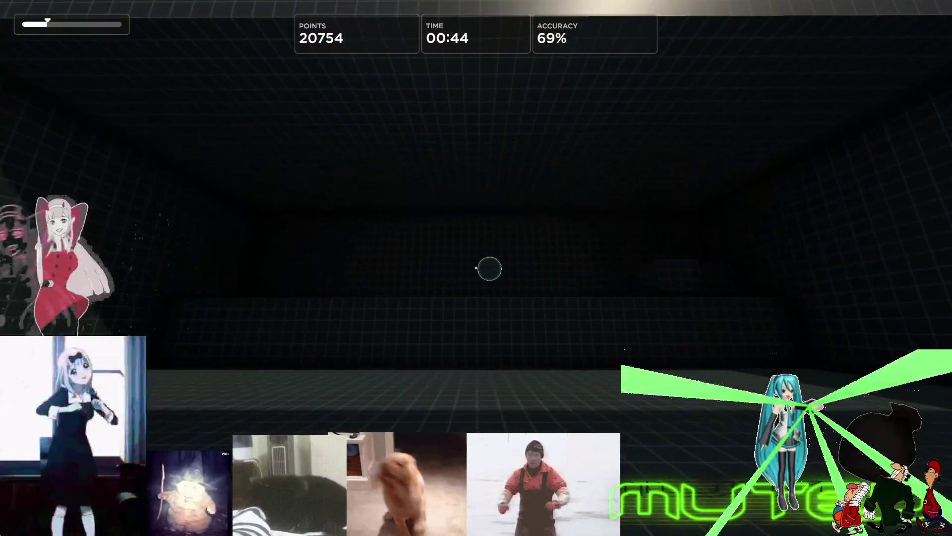
left_click(476, 268)
left_click(477, 269)
left_click(477, 268)
left_click(476, 267)
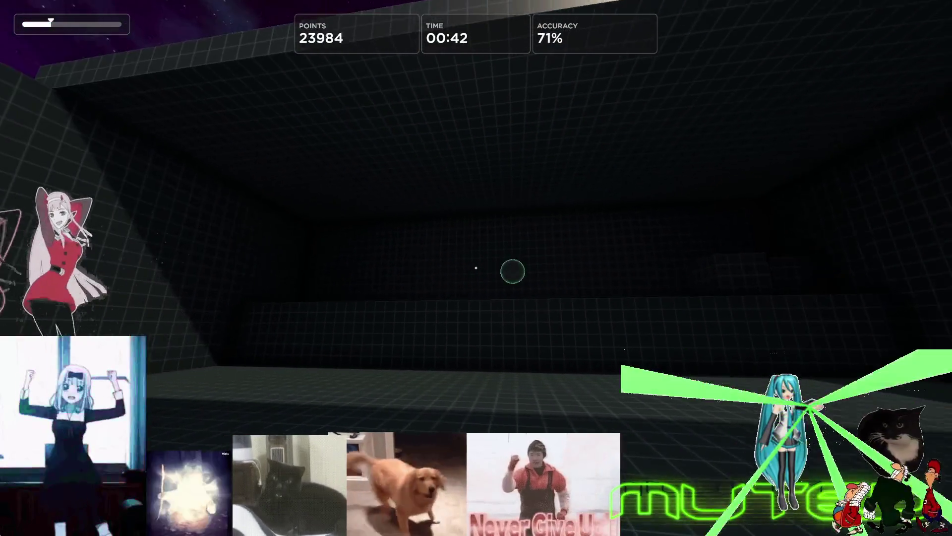
left_click(476, 268)
left_click(477, 268)
left_click(476, 268)
left_click(477, 267)
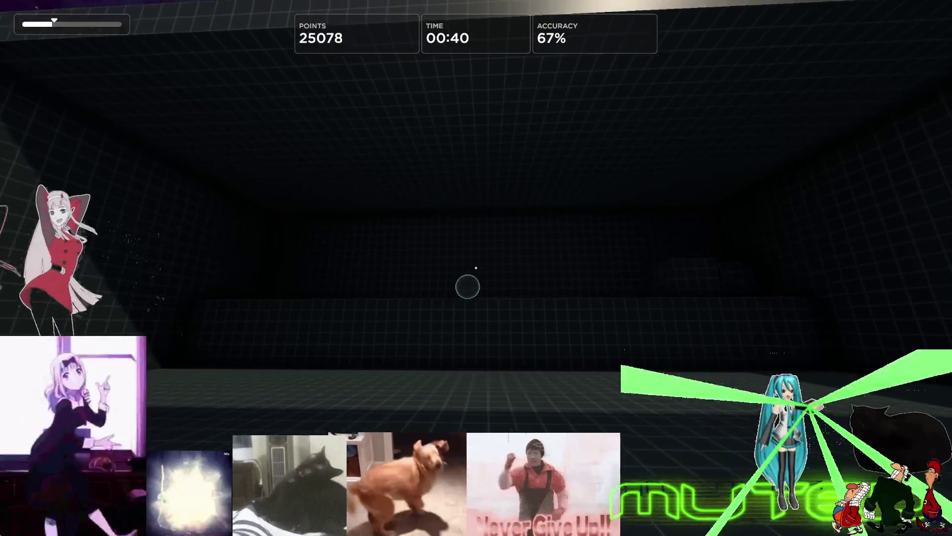
left_click(477, 268)
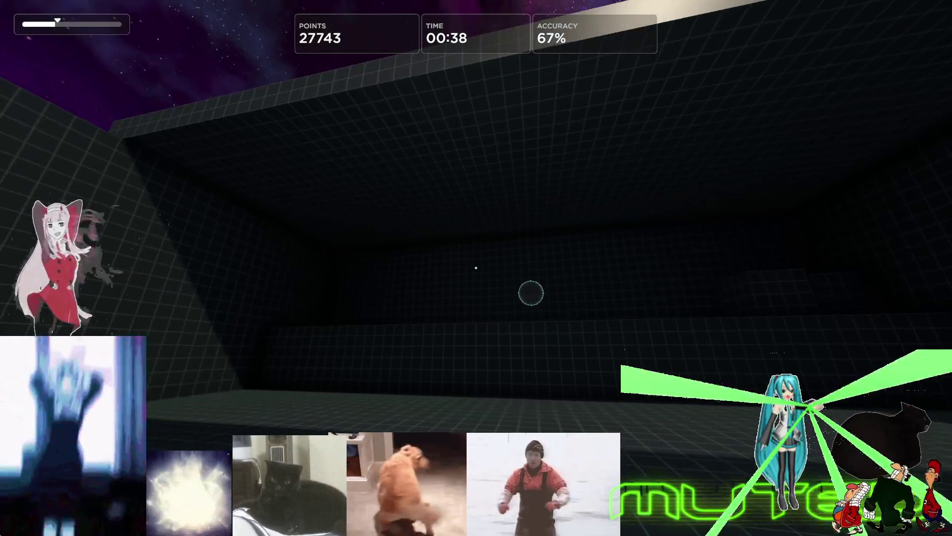
left_click(476, 268)
left_click(477, 268)
left_click(477, 268)
left_click(477, 268)
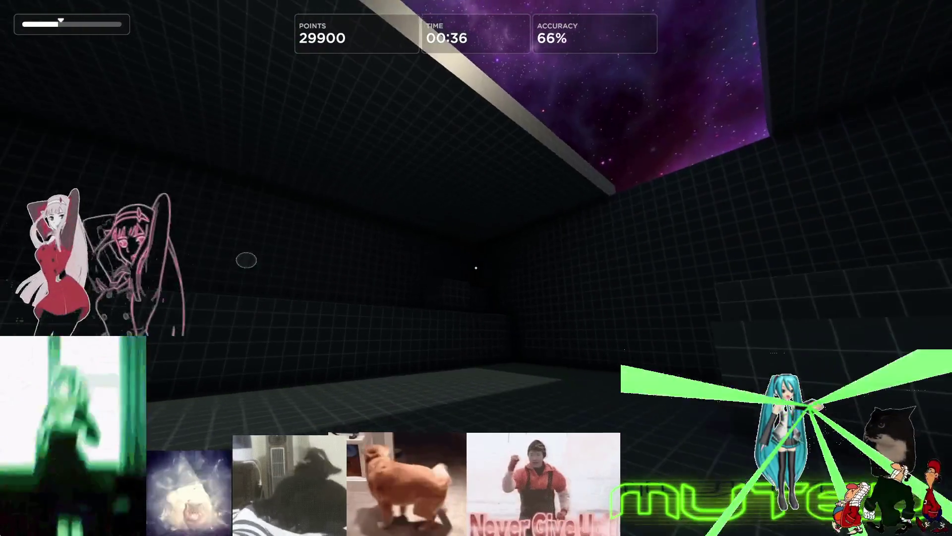
left_click(477, 268)
left_click(476, 268)
left_click(476, 269)
left_click(476, 268)
left_click(477, 268)
left_click(476, 268)
left_click(476, 267)
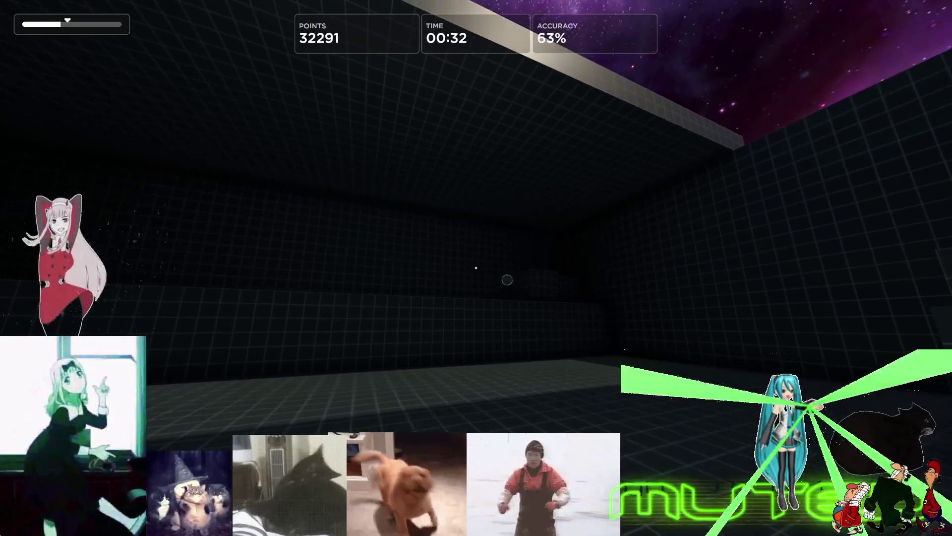
key("Escape")
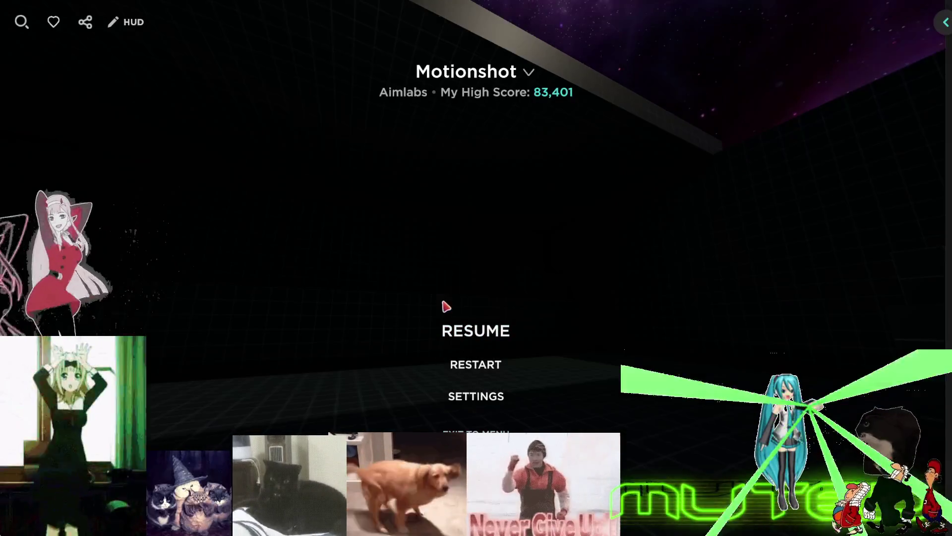
Exit the paused Motionshot run to close Aimlabs and bring the Unreal Editor forward
left_click(475, 331)
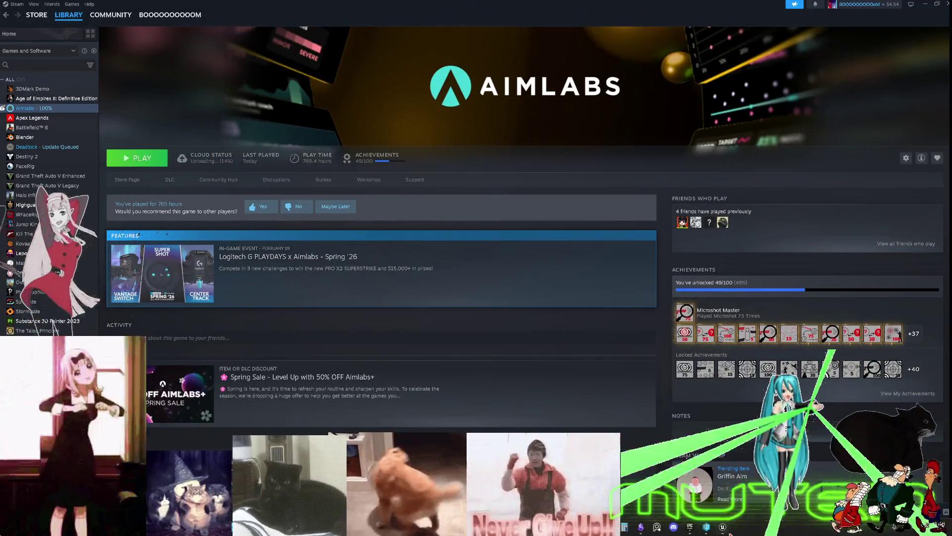
left_click(724, 528)
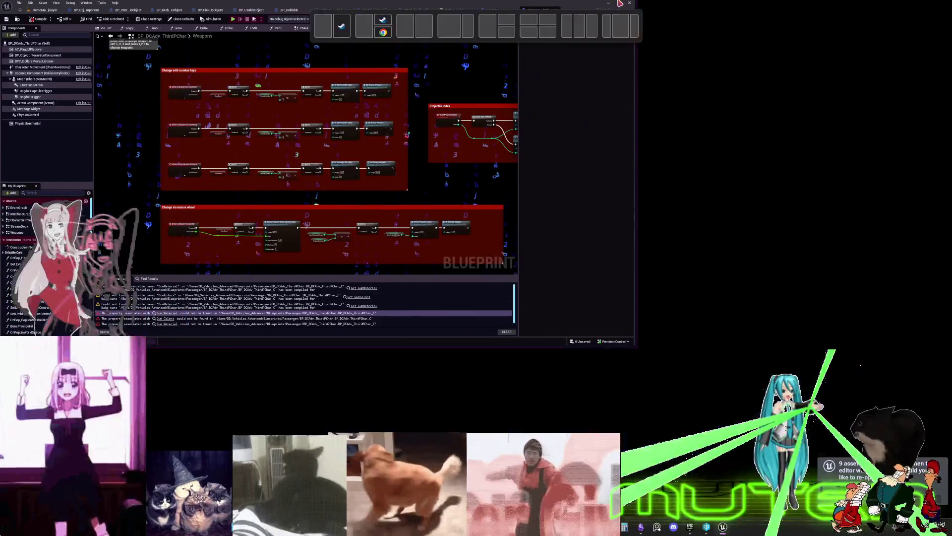
Maximize the Unreal Editor and review the number-key, projectile index and mouse-wheel weapon-change sections
double_click(597, 10)
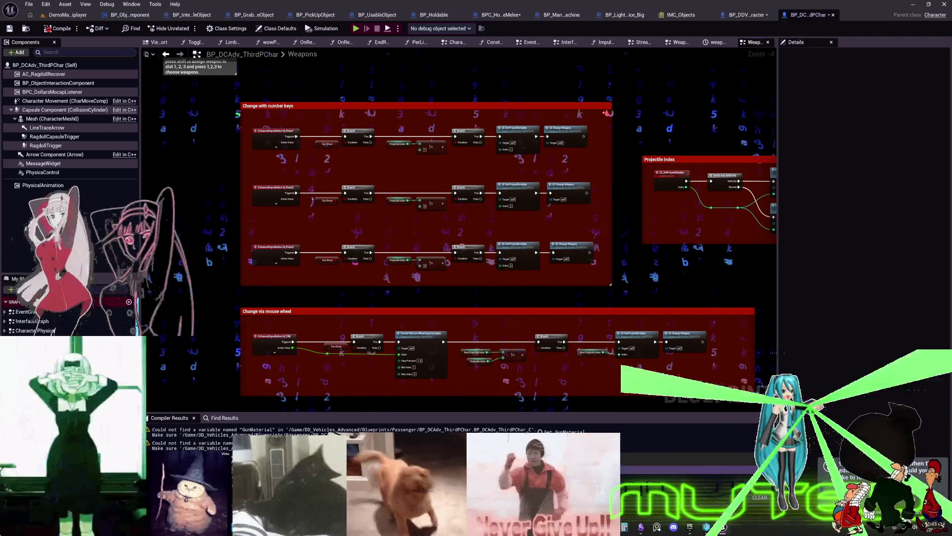
key("alt+Tab")
key("alt+Tab")
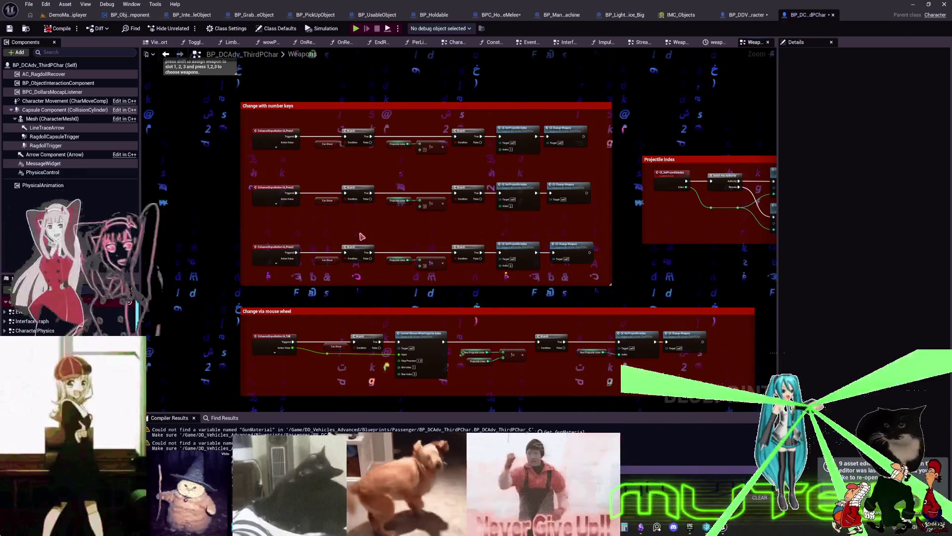
scroll(436, 229, "down", 5)
mouse_move(480, 242)
left_mouse_down()
mouse_move(468, 153)
mouse_move(473, 273)
left_mouse_up()
scroll(523, 231, "up", 5)
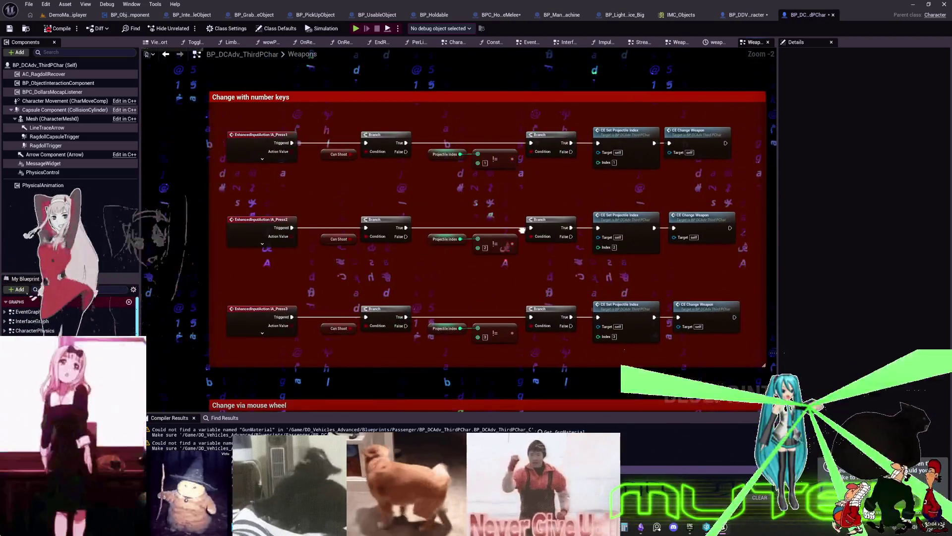
left_click_drag(522, 230, 470, 212)
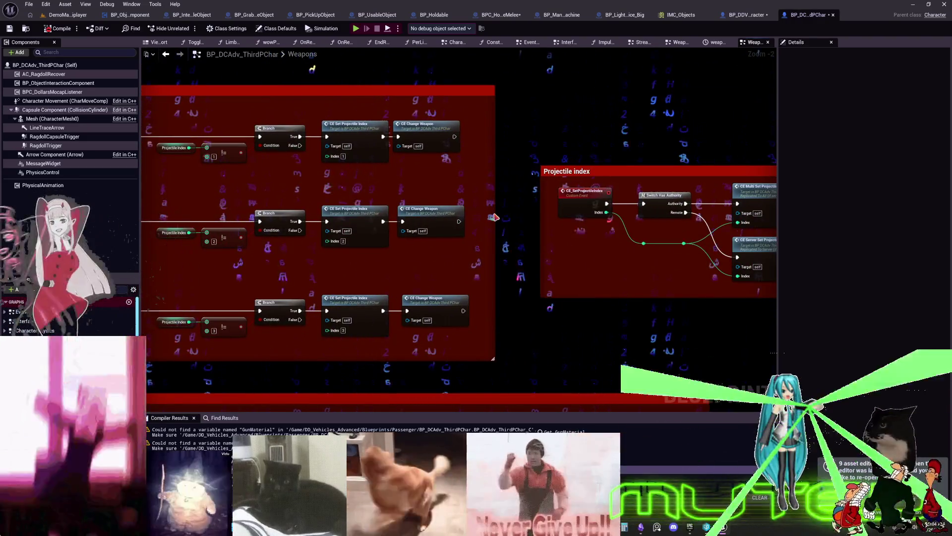
scroll(495, 217, "down", 3)
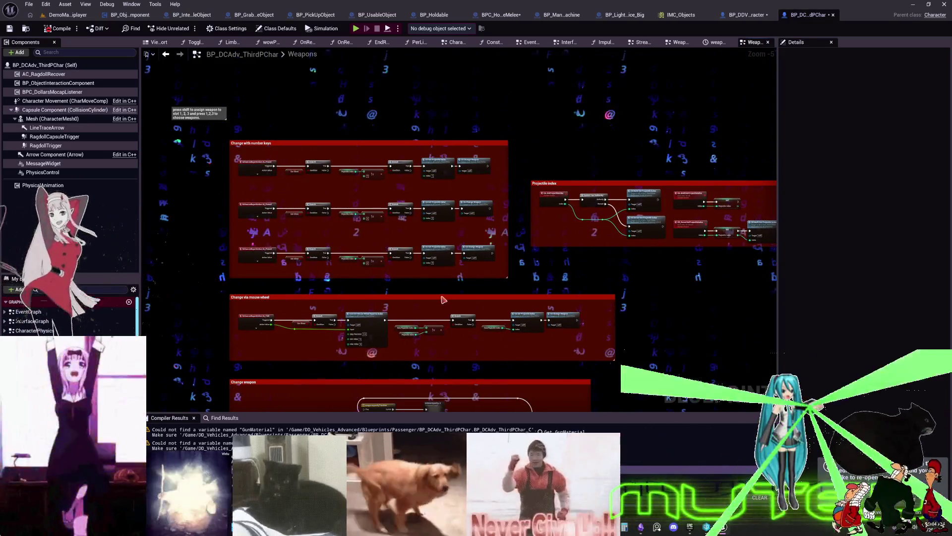
mouse_move(443, 300)
left_mouse_down()
mouse_move(462, 71)
mouse_move(414, 134)
mouse_move(207, 254)
left_mouse_up()
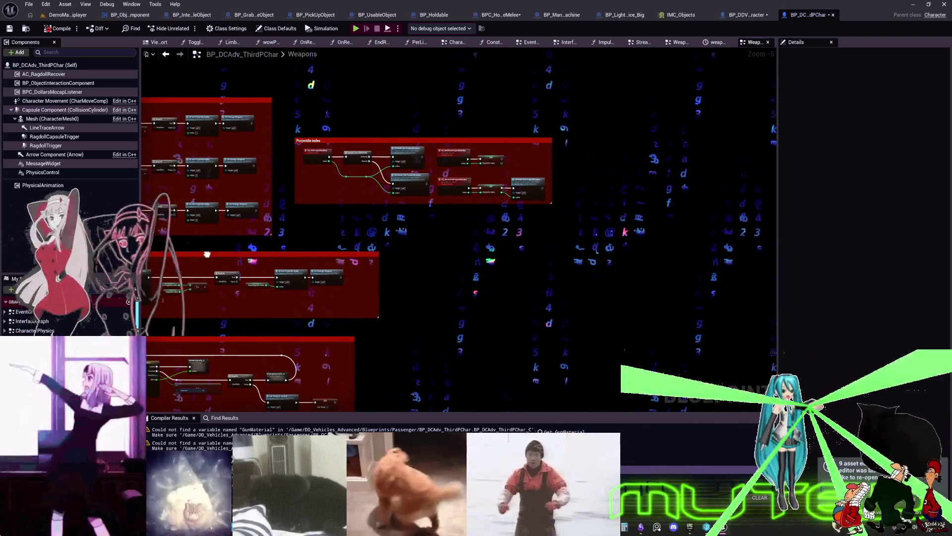
scroll(207, 254, "up", 5)
Centre on CE_SetProjectileIndex and CE_MultiSetProjectileIndex, open SetWeaponSound, then switch to BP_DDV_FPS_Character
left_click(640, 222)
key("Home")
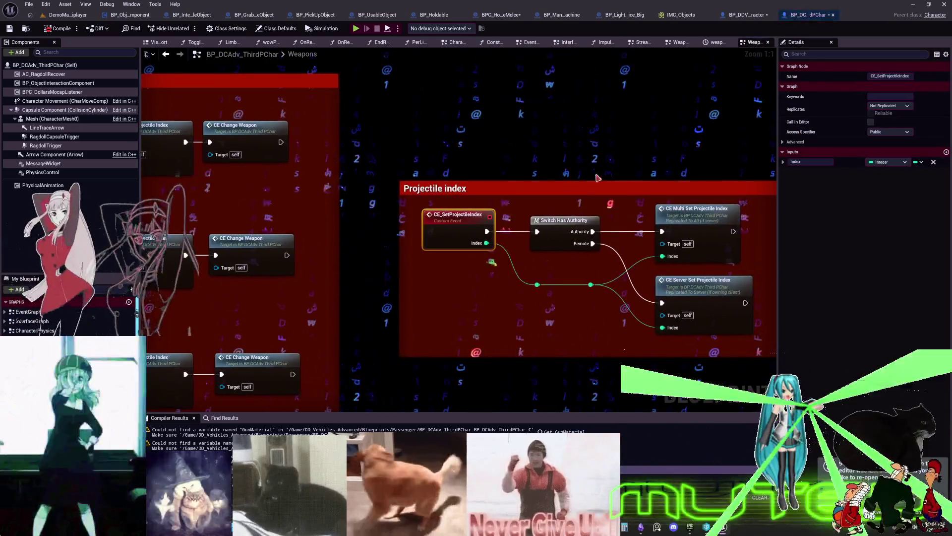
left_click_drag(574, 174, 403, 176)
left_click(650, 199)
key("f")
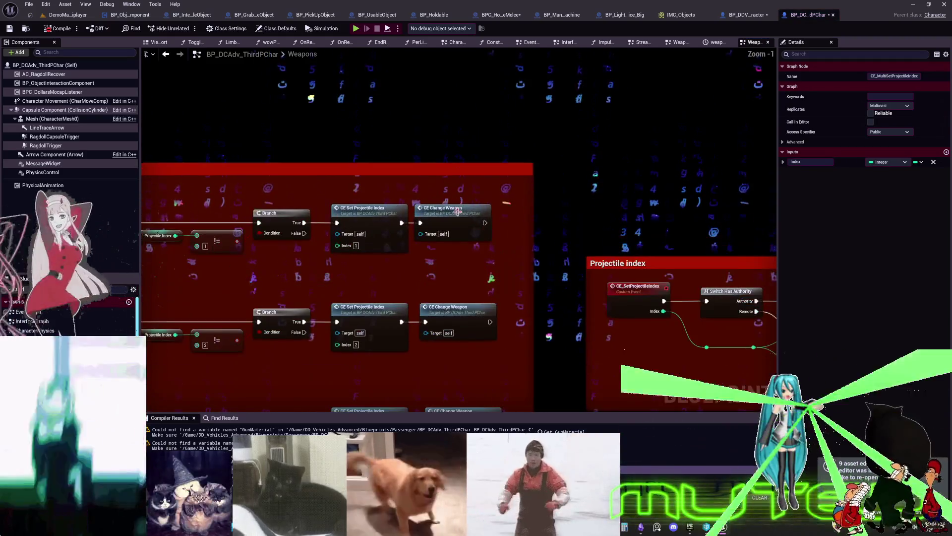
double_click(458, 212)
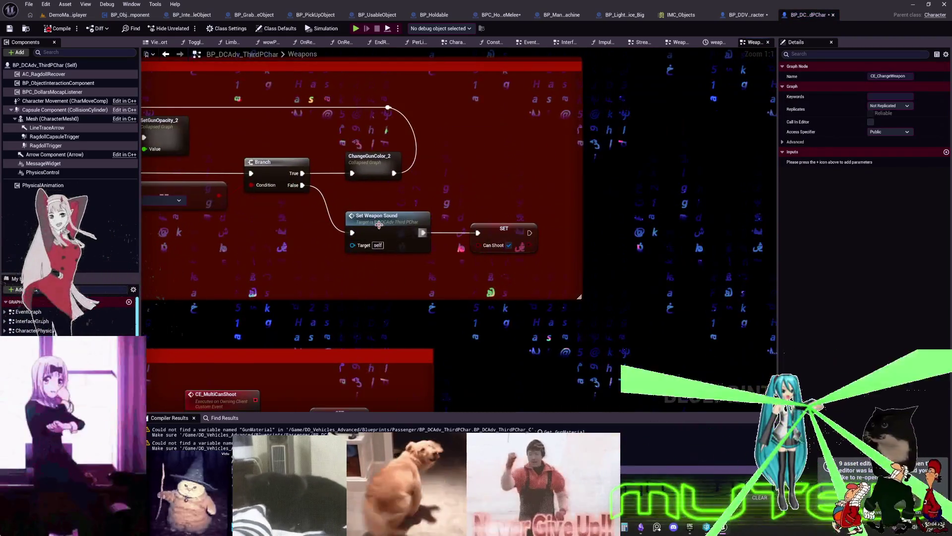
double_click(455, 221)
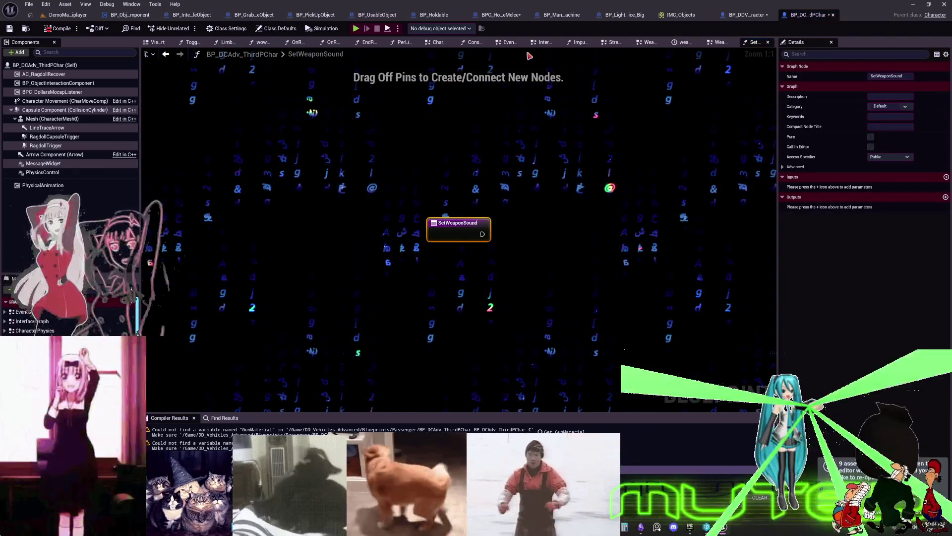
left_click(746, 14)
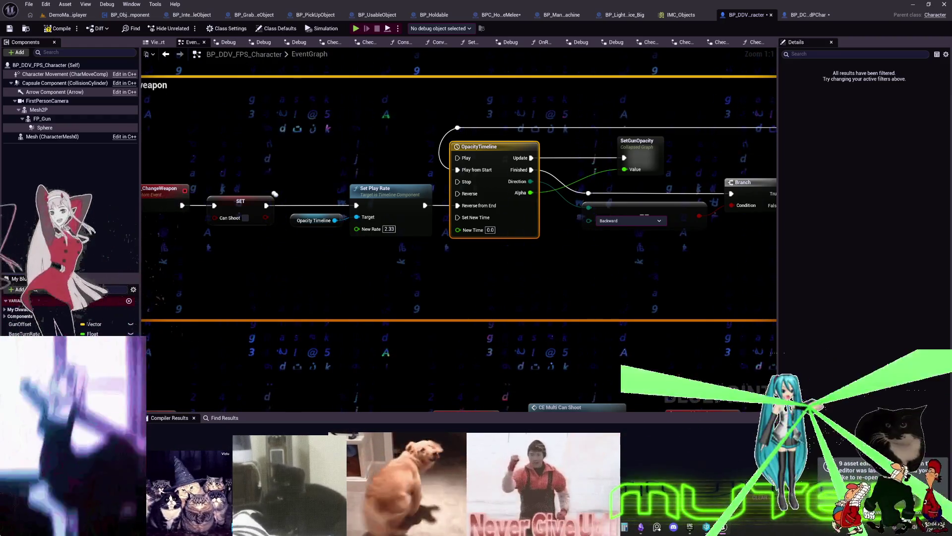
Browse BP_DDV_FPS_Character's BeginPlay-to-Shoot sections and select the Shoot nodes with sound and decal groups
scroll(388, 191, "down", 10)
left_click_drag(473, 23, 474, 233)
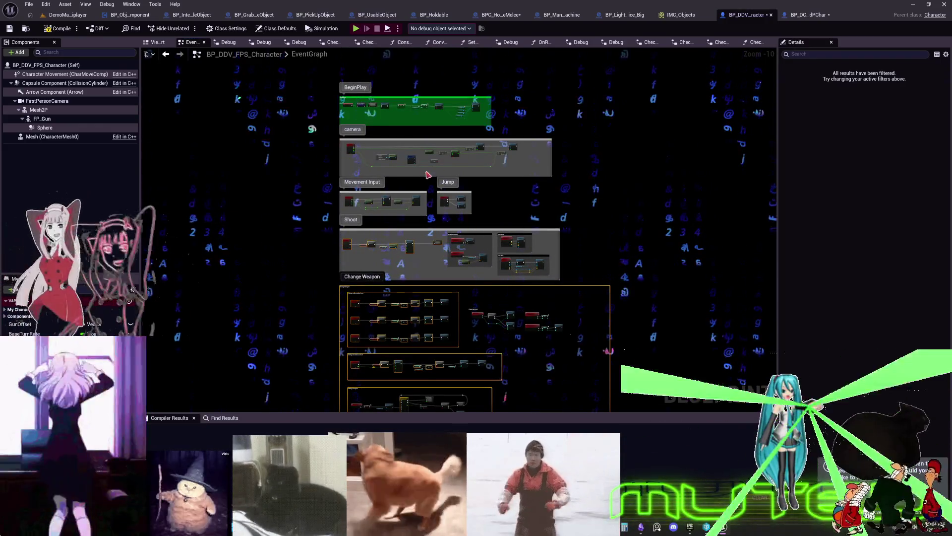
scroll(476, 235, "up", 5)
left_click_drag(463, 230, 463, 105)
scroll(568, 232, "up", 3)
mouse_move(409, 217)
left_mouse_down()
mouse_move(650, 205)
mouse_move(588, 205)
left_mouse_up()
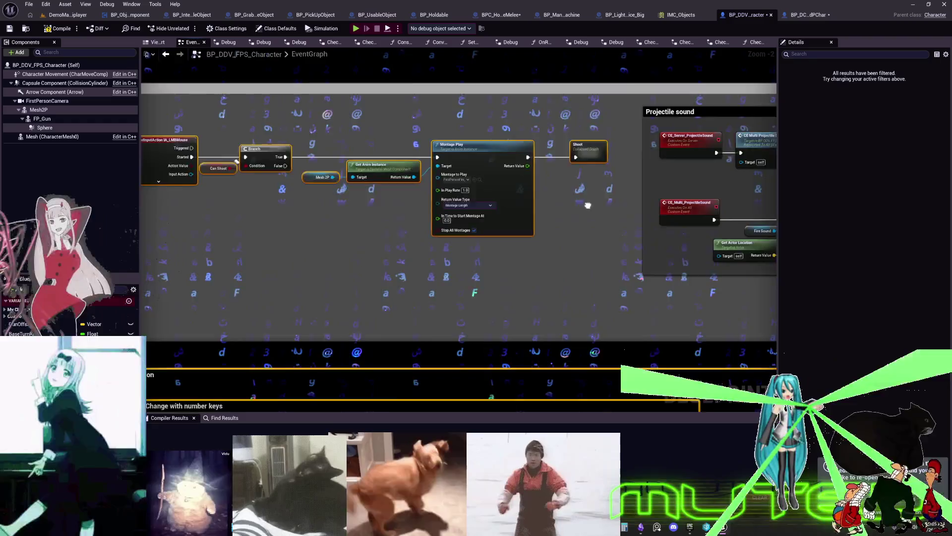
scroll(479, 193, "down", 3)
left_click_drag(481, 194, 203, 149)
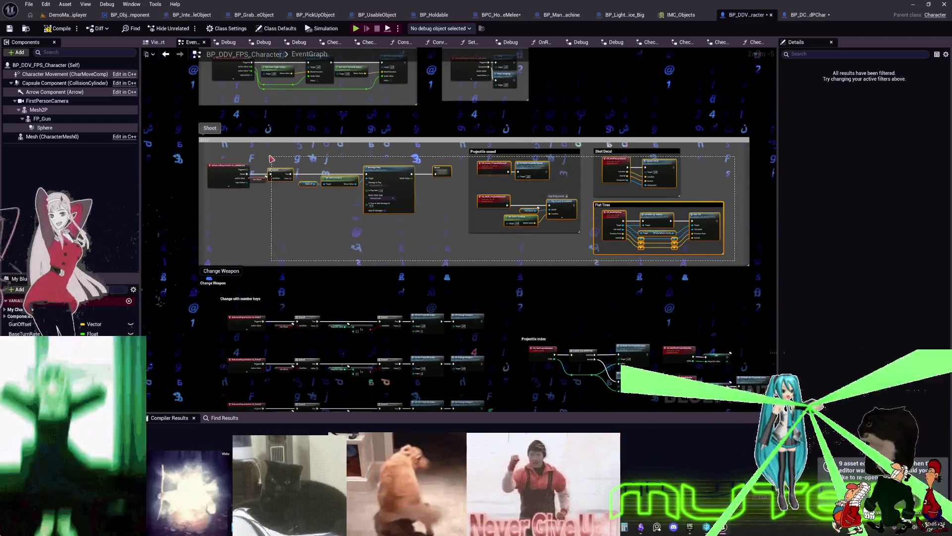
Switch to the BP_DCAdv_ThirdPChar blueprint and navigate back to its Weapons graph
left_click(808, 14)
left_click_drag(531, 250, 521, 259)
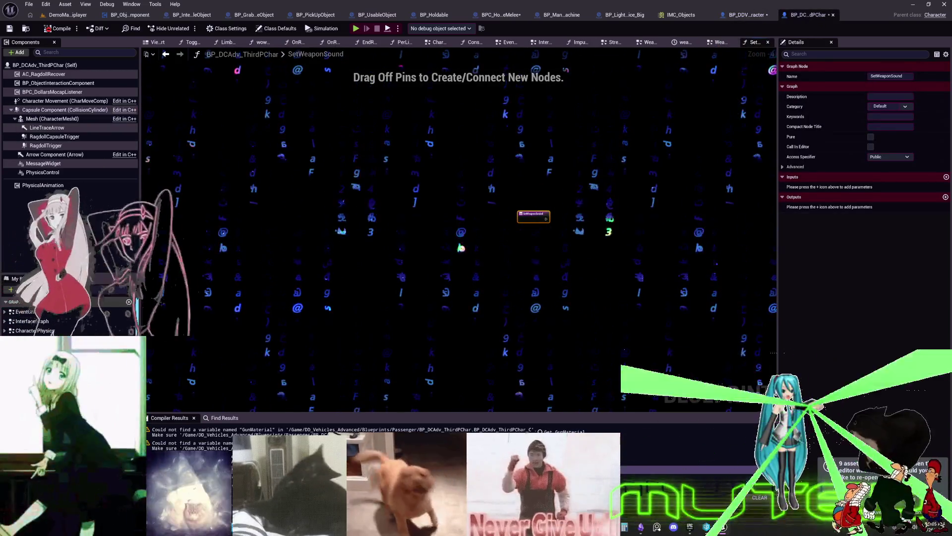
key("alt+Left")
Paste the shoot nodes into Weapons, creating matching CE_Multi_ProjectileSound and SpawnDecal functions
scroll(375, 215, "down", 5)
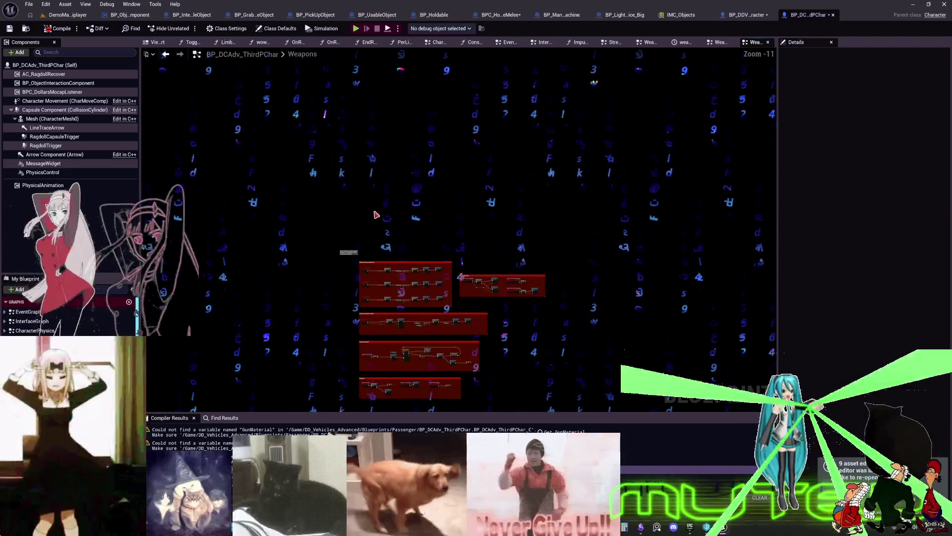
key("ctrl+v")
left_click(508, 228)
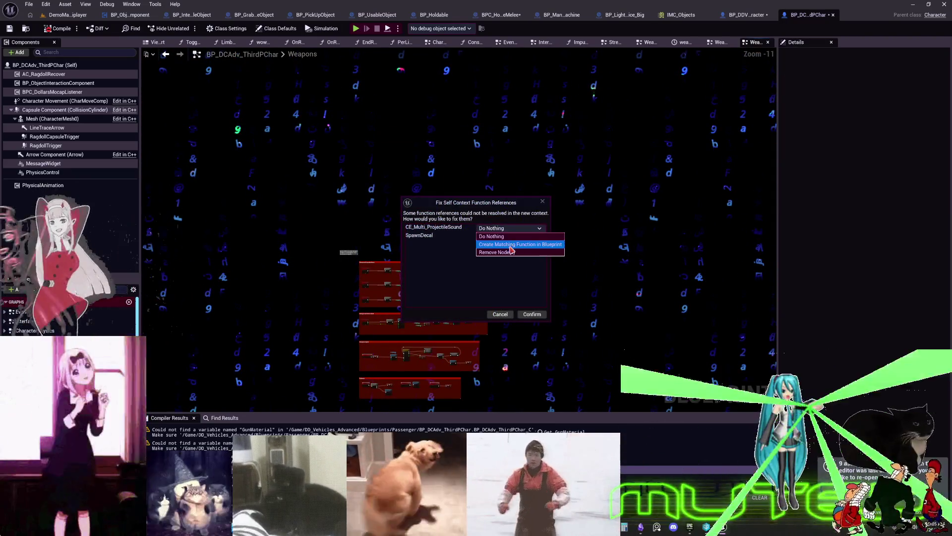
left_click(505, 253)
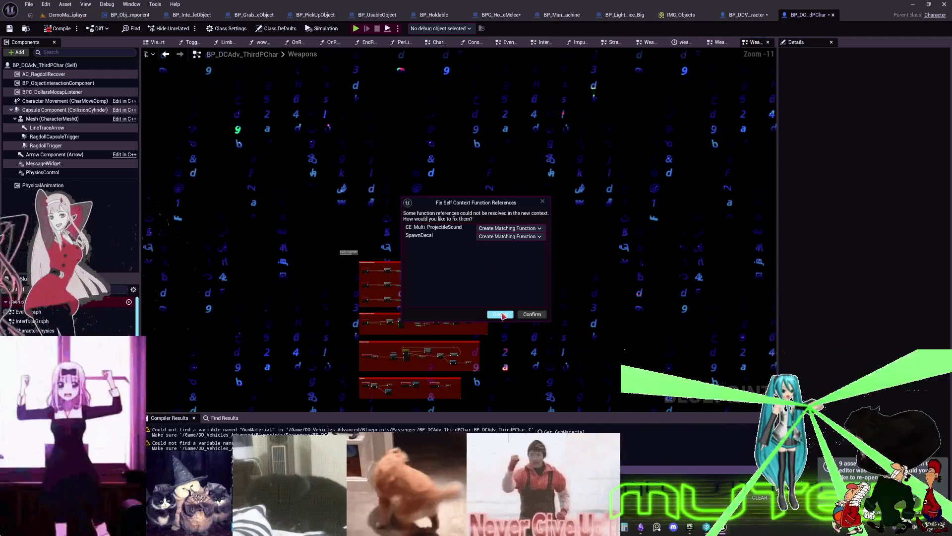
left_click(526, 315)
Locate the pasted Shoot_2 node beside Montage Play and open its collapsed graph
scroll(539, 267, "up", 5)
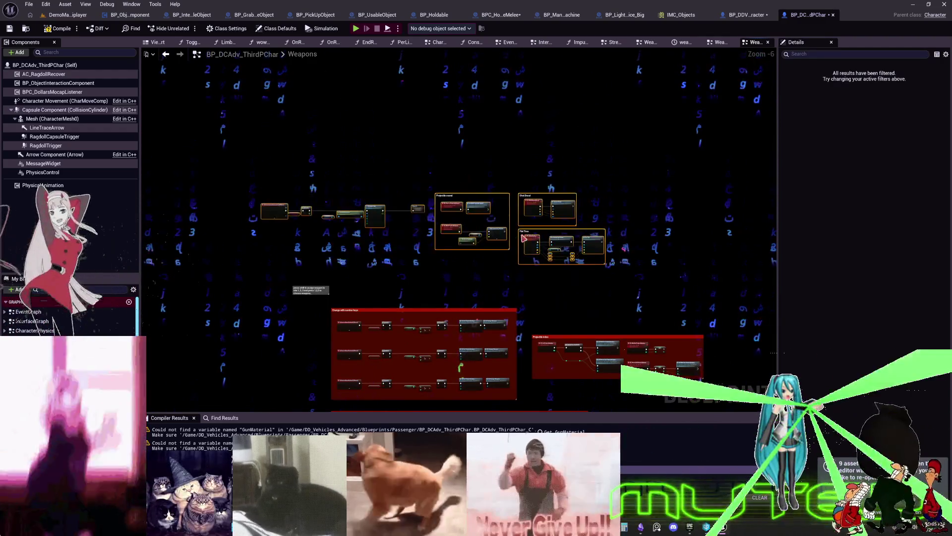
scroll(373, 251, "up", 6)
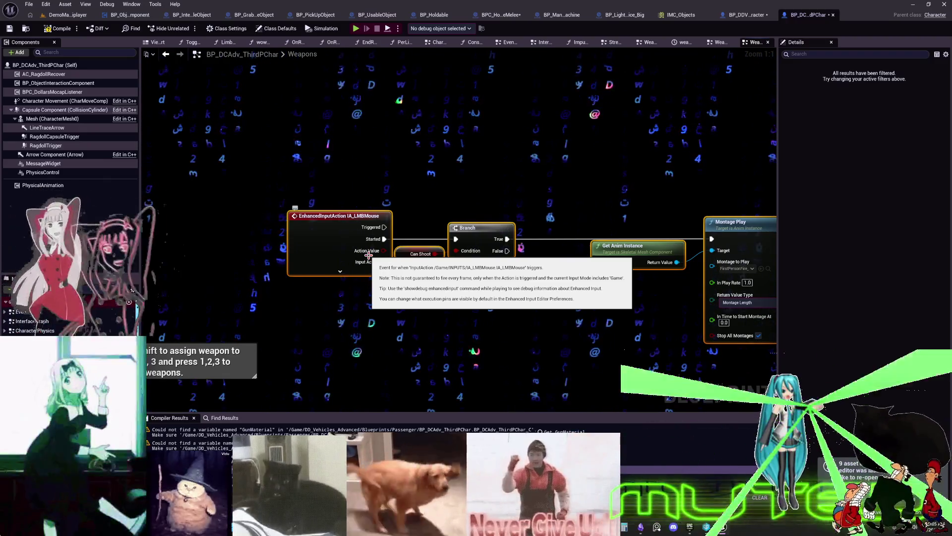
left_click_drag(639, 307, 472, 301)
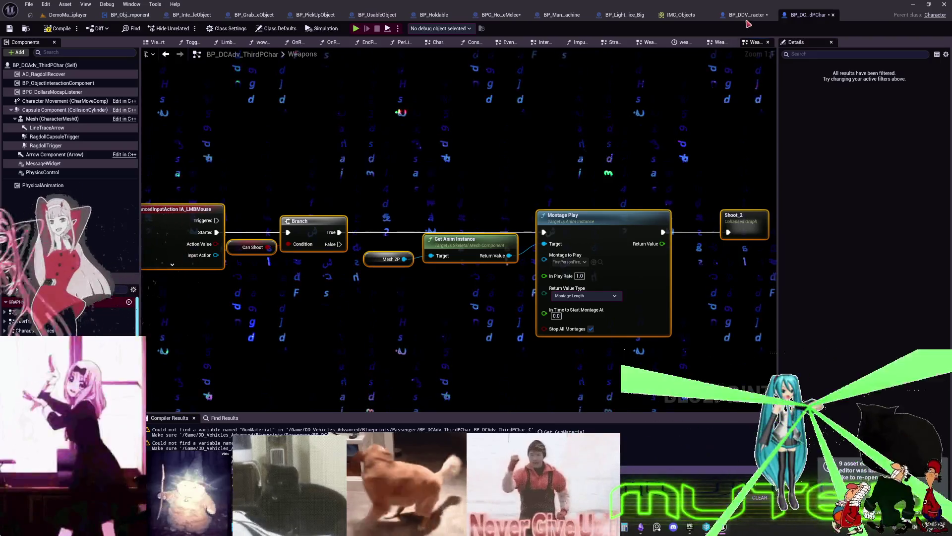
left_click_drag(680, 169, 333, 153)
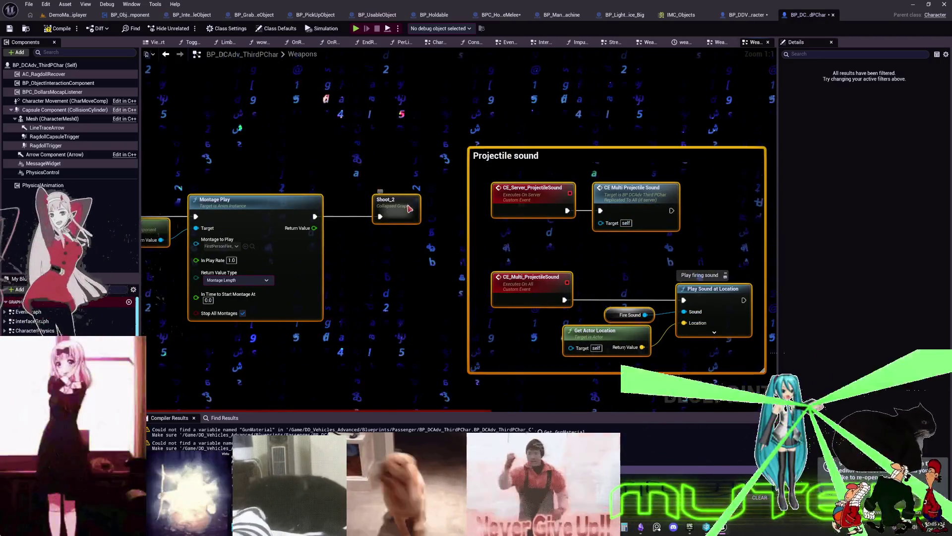
double_click(416, 209)
scroll(469, 201, "up", 9)
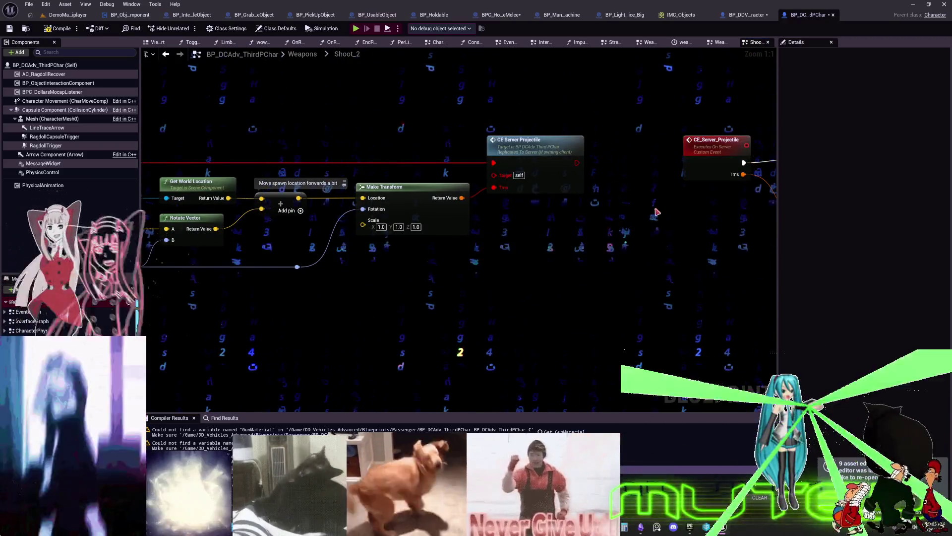
scroll(657, 212, "down", 5)
scroll(529, 241, "up", 5)
scroll(376, 223, "down", 5)
scroll(335, 216, "up", 5)
scroll(538, 211, "down", 5)
scroll(317, 210, "up", 5)
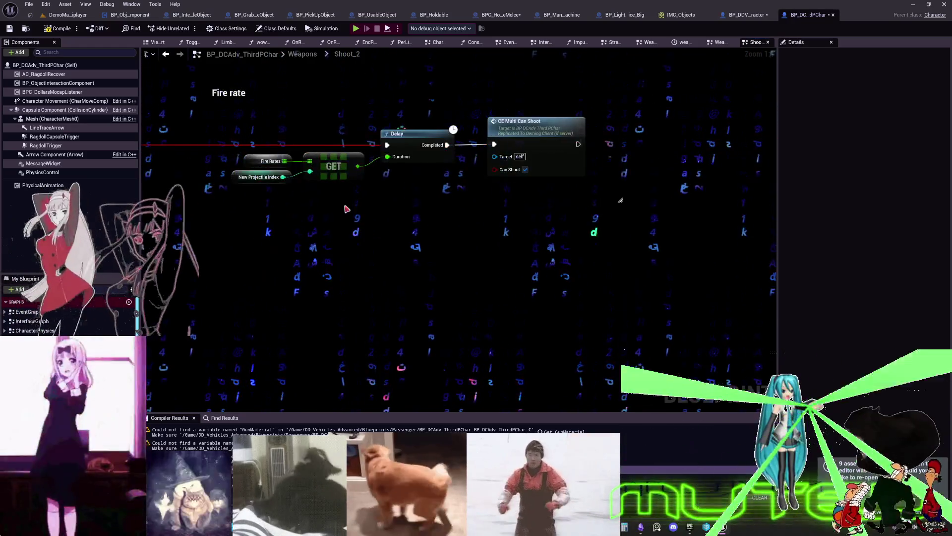
scroll(405, 208, "down", 4)
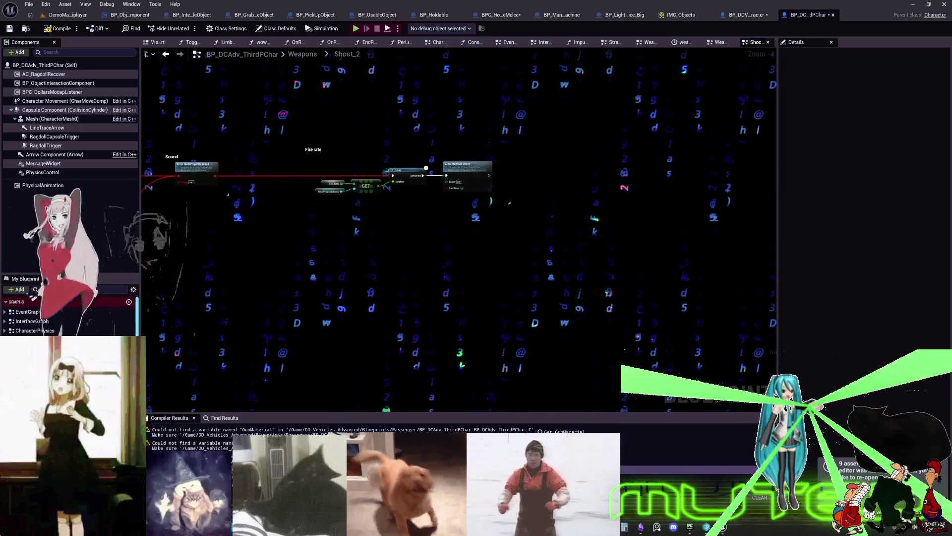
Switch from Unreal to Obsidian's TO DO CHART canvas showing bewm_mikughost_but_haunter.png
key("alt+Tab")
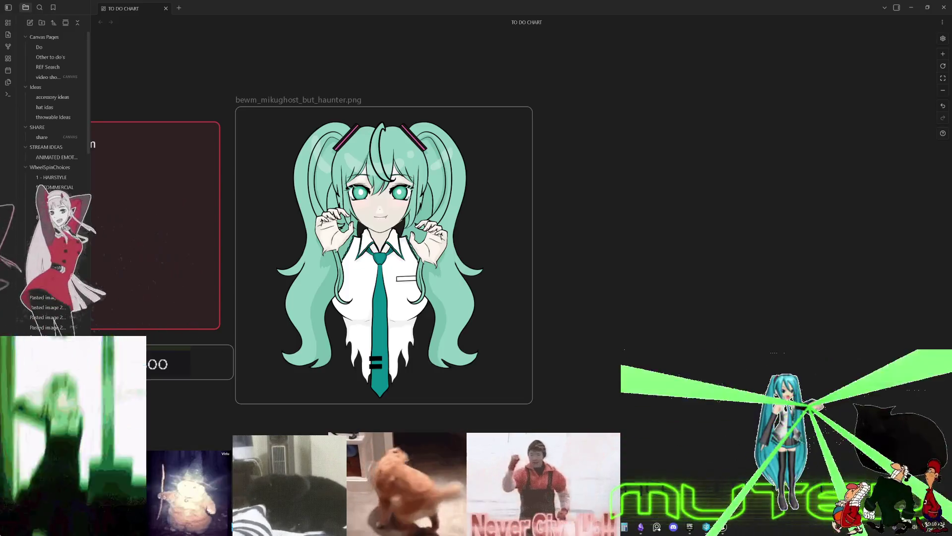
scroll(476, 248, "left", 3)
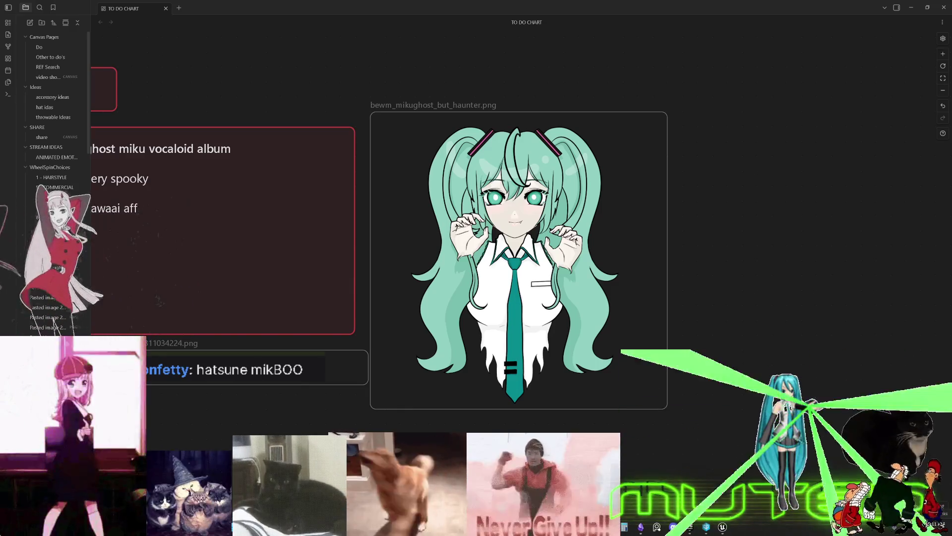
scroll(639, 175, "right", 3)
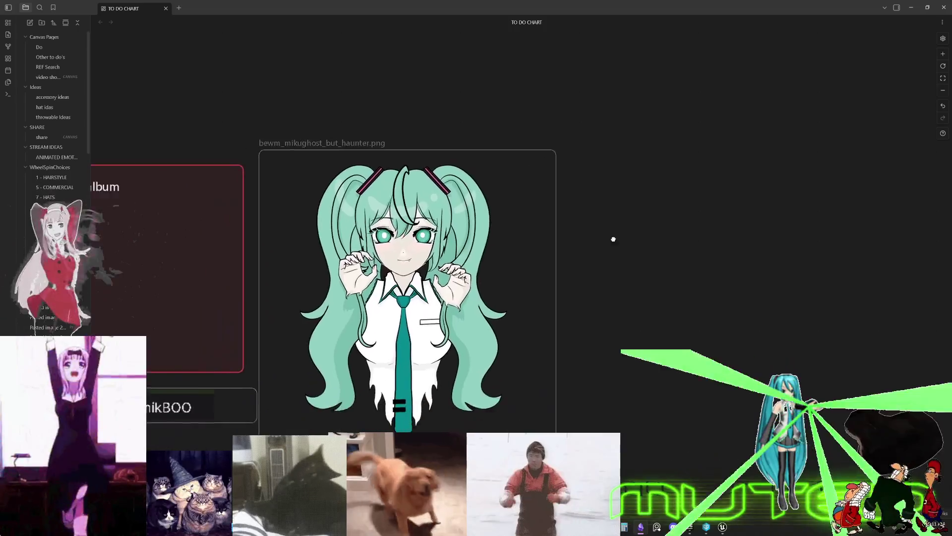
scroll(639, 175, "left", 3)
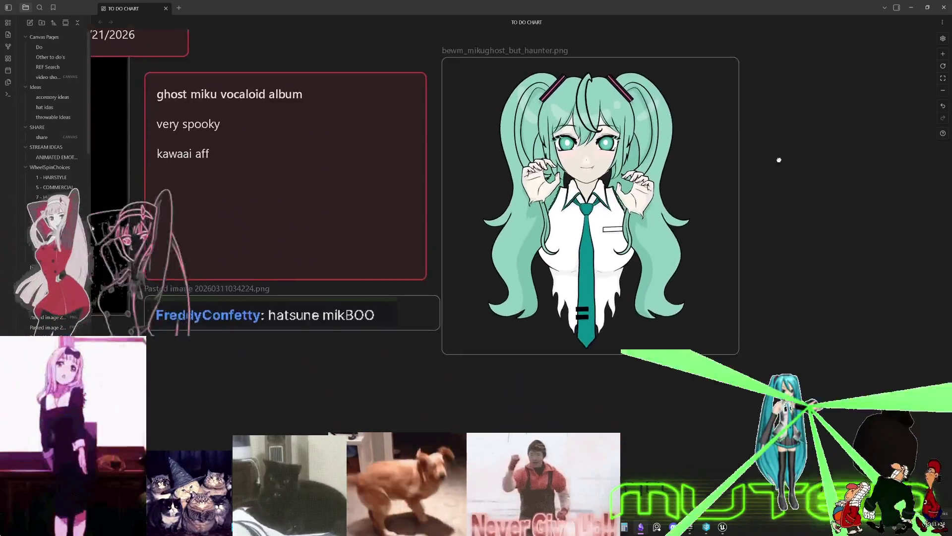
scroll(682, 191, "up", 2)
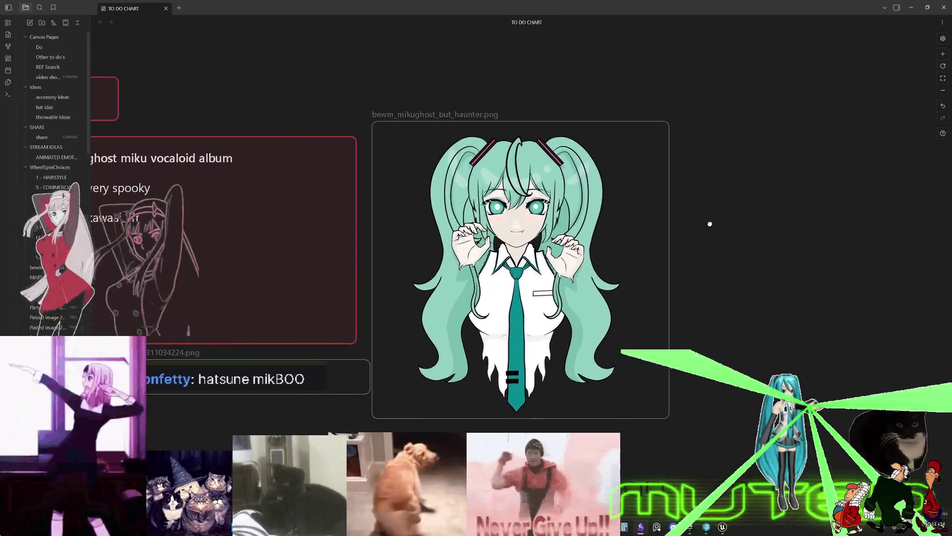
mouse_move(692, 237)
left_mouse_down()
mouse_move(659, 196)
mouse_move(695, 219)
mouse_move(642, 206)
mouse_move(698, 227)
mouse_move(674, 223)
mouse_move(672, 236)
mouse_move(692, 230)
mouse_move(655, 218)
mouse_move(687, 213)
mouse_move(670, 223)
mouse_move(751, 298)
mouse_move(896, 515)
left_mouse_up()
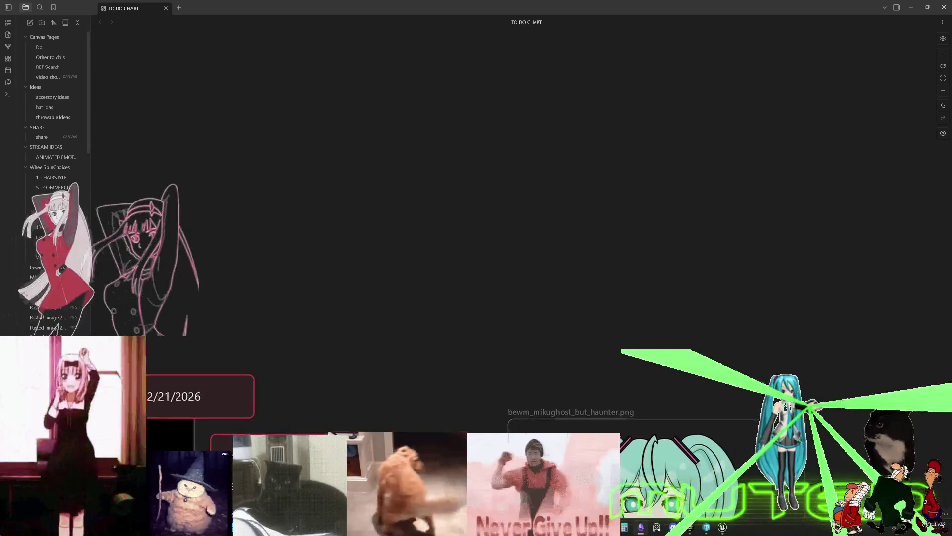
mouse_move(865, 506)
left_mouse_down()
mouse_move(904, 496)
mouse_move(951, 412)
mouse_move(903, 364)
mouse_move(744, 149)
left_mouse_up()
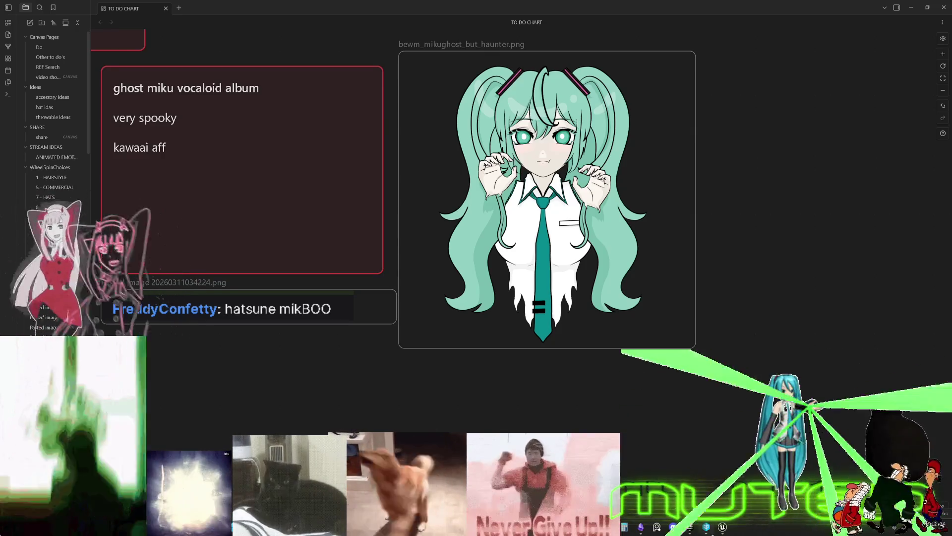
scroll(693, 394, "down", 10)
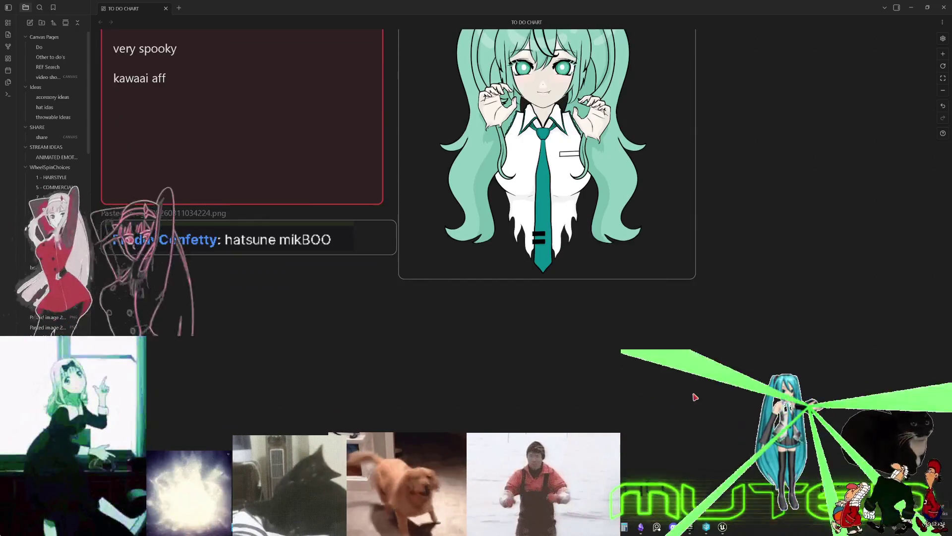
scroll(733, 394, "up", 5)
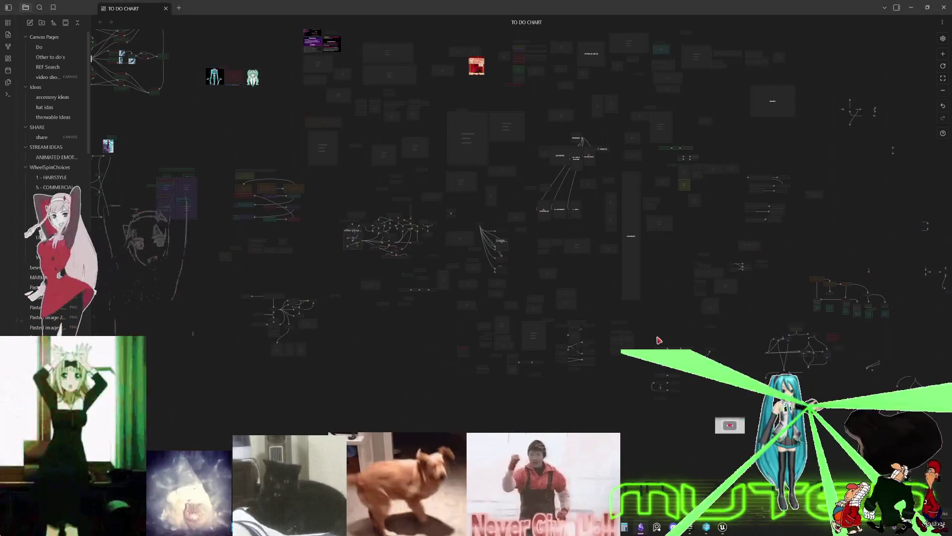
left_click_drag(570, 332, 523, 285)
scroll(523, 285, "up", 6)
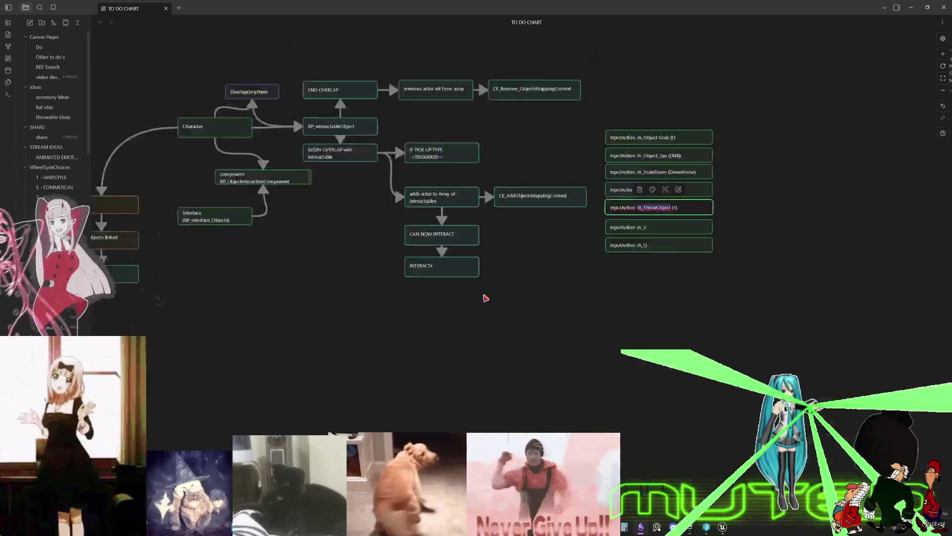
left_click_drag(411, 122, 625, 271)
scroll(625, 270, "down", 3)
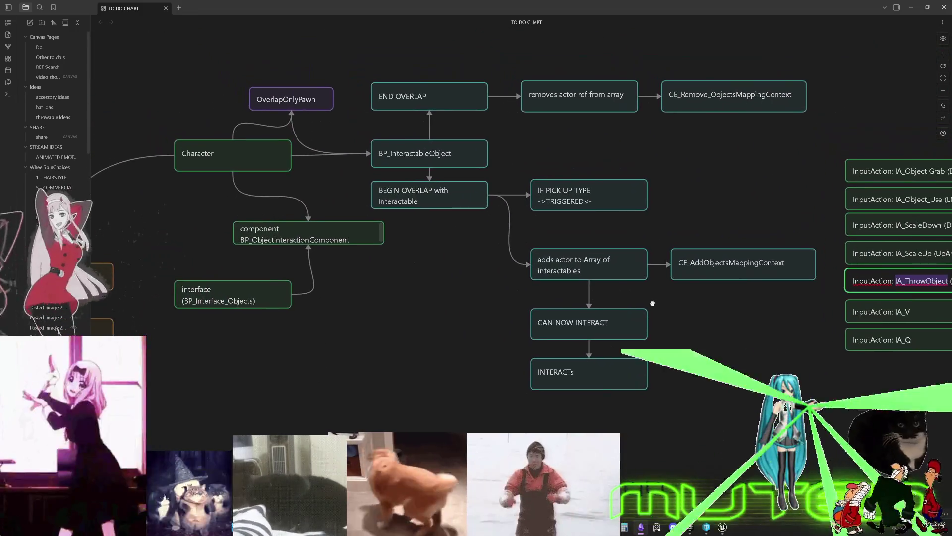
scroll(601, 312, "left", 1)
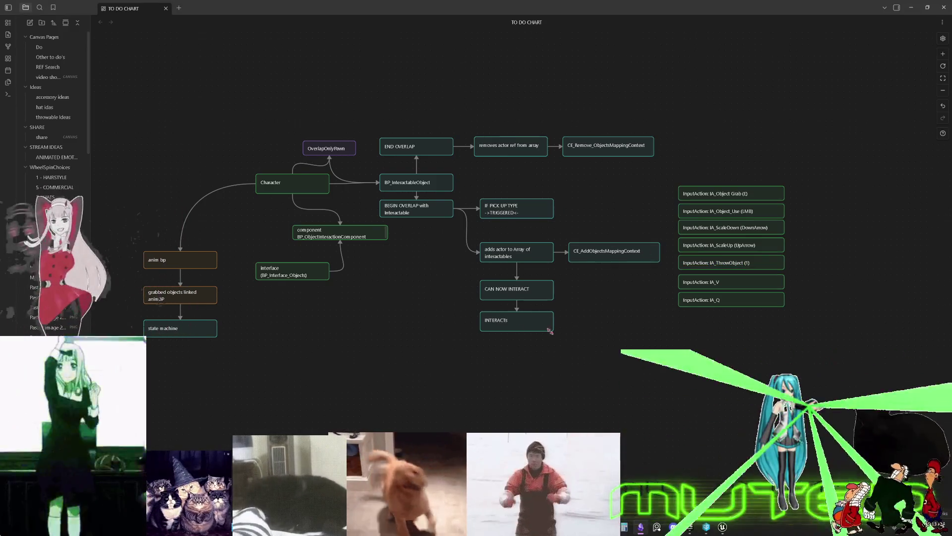
mouse_move(559, 302)
left_mouse_down()
mouse_move(379, 286)
mouse_move(271, 302)
mouse_move(302, 291)
mouse_move(462, 322)
mouse_move(563, 321)
left_mouse_up()
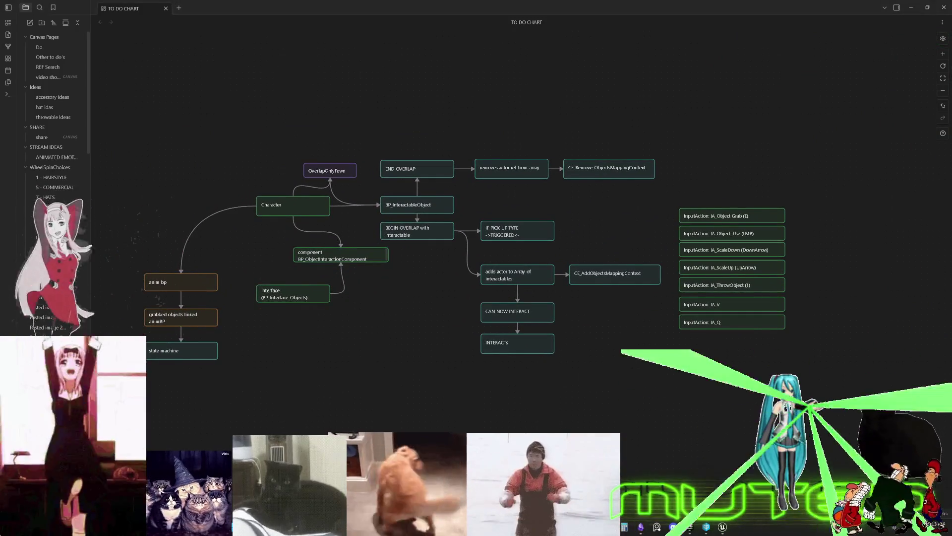
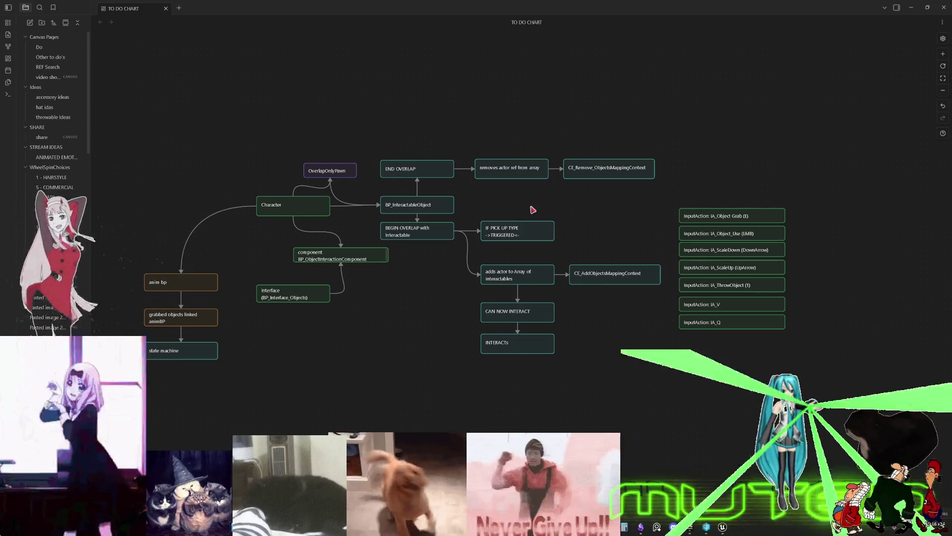
Enlarge the InputAction cards from IA_Object Grab (E) down to IA_Q
scroll(728, 335, "right", 2)
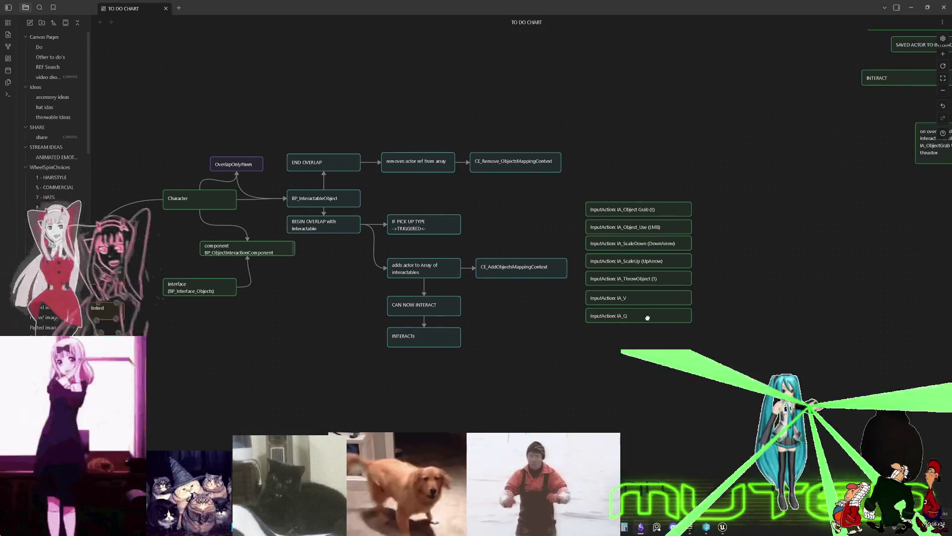
scroll(647, 314, "up", 4)
scroll(610, 233, "down", 5)
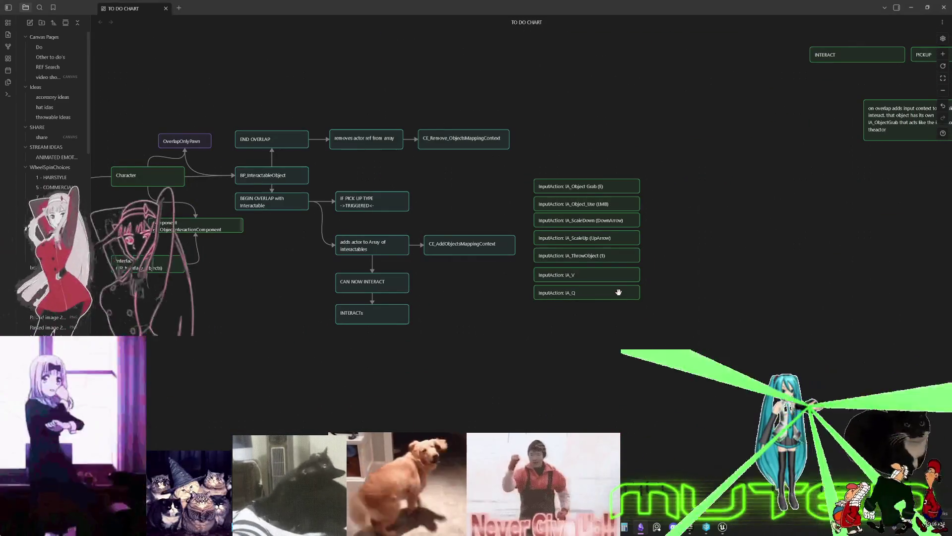
scroll(619, 291, "up", 5)
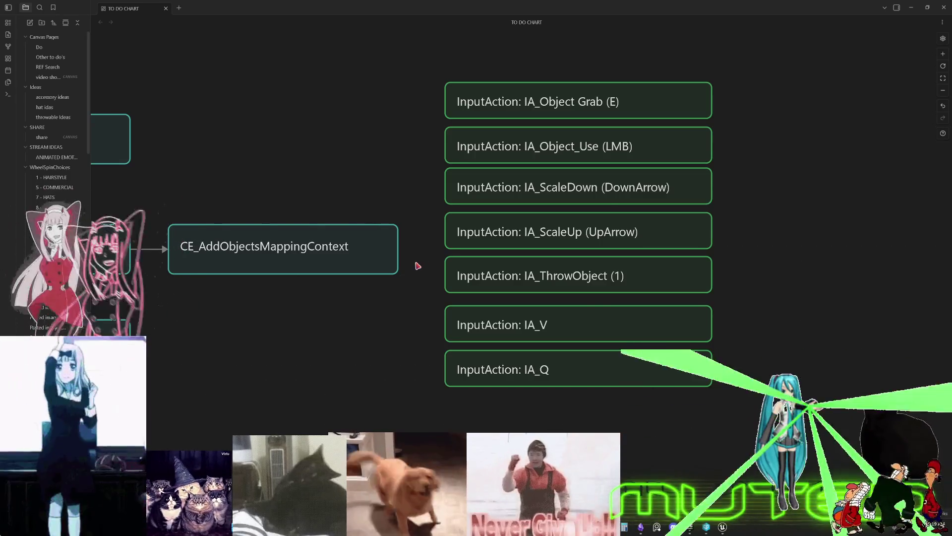
Zoom out and move past the ragdoll nodes to the explosive Projectile flowchart
scroll(416, 267, "down", 10)
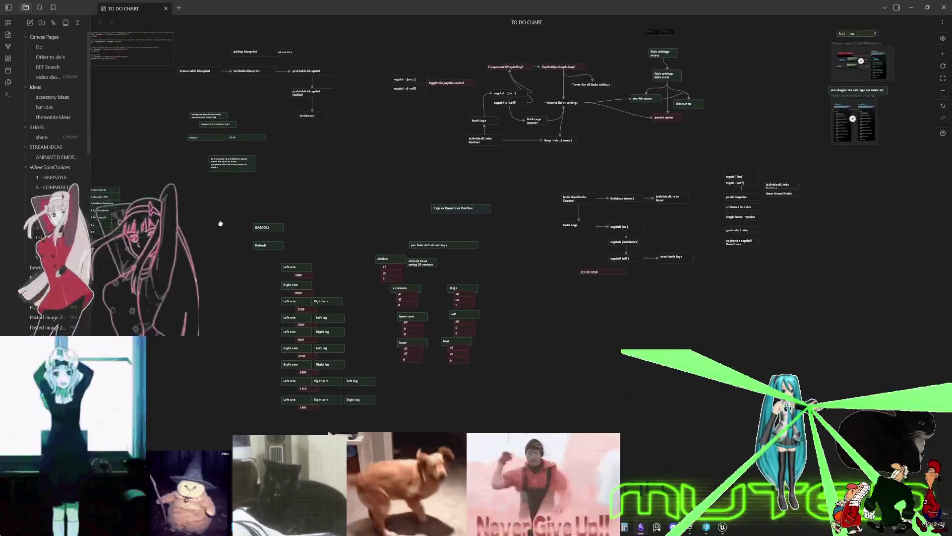
scroll(653, 309, "up", 10)
scroll(652, 309, "down", 3)
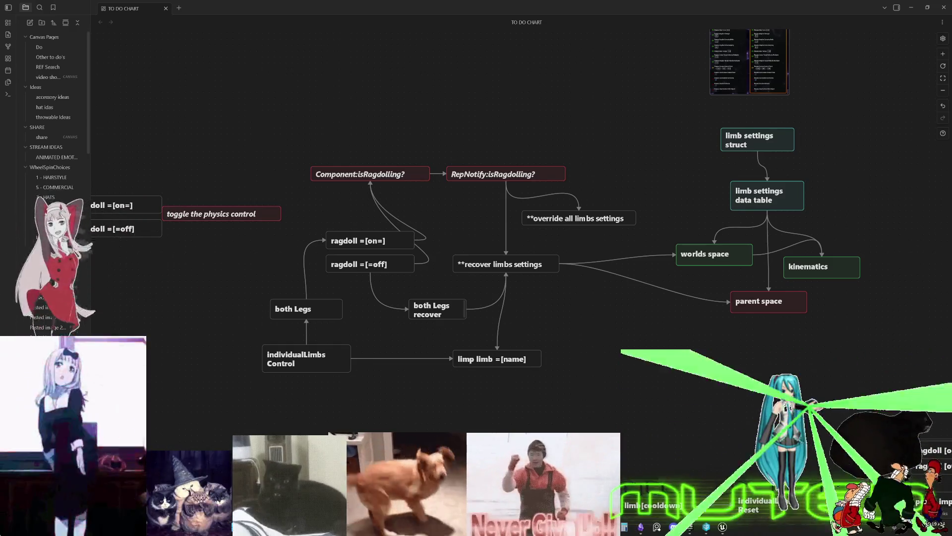
scroll(501, 331, "up", 10)
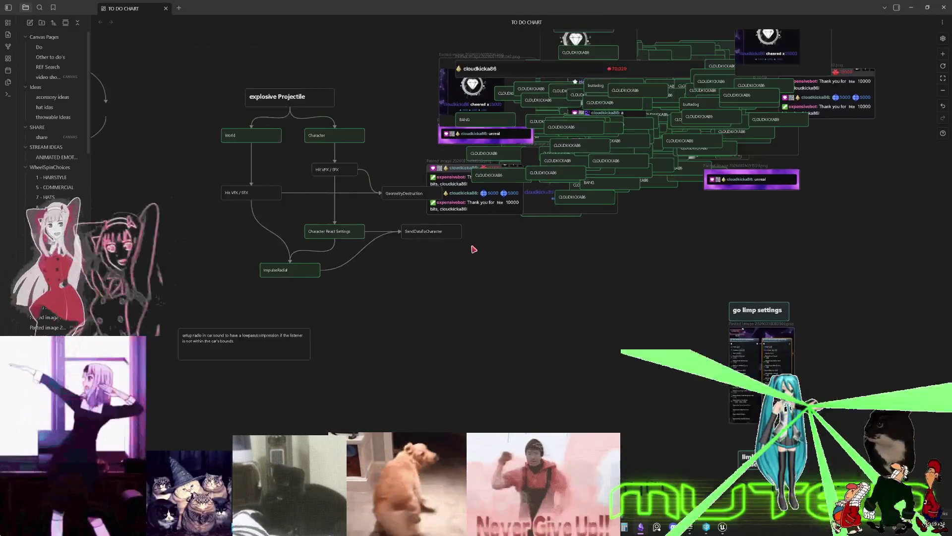
Zoom out and pan the canvas to survey the other node groups
scroll(473, 249, "down", 5)
scroll(478, 186, "up", 8)
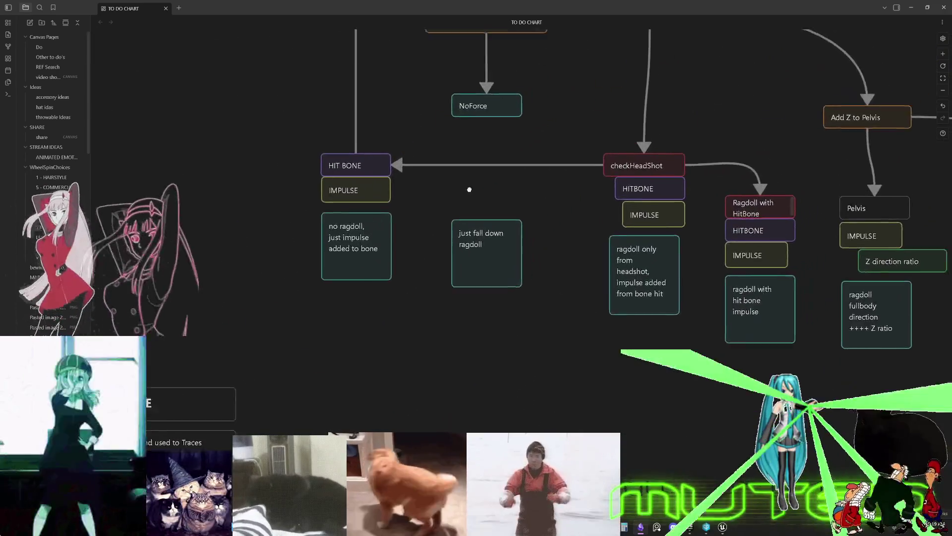
scroll(478, 186, "down", 5)
scroll(376, 283, "up", 5)
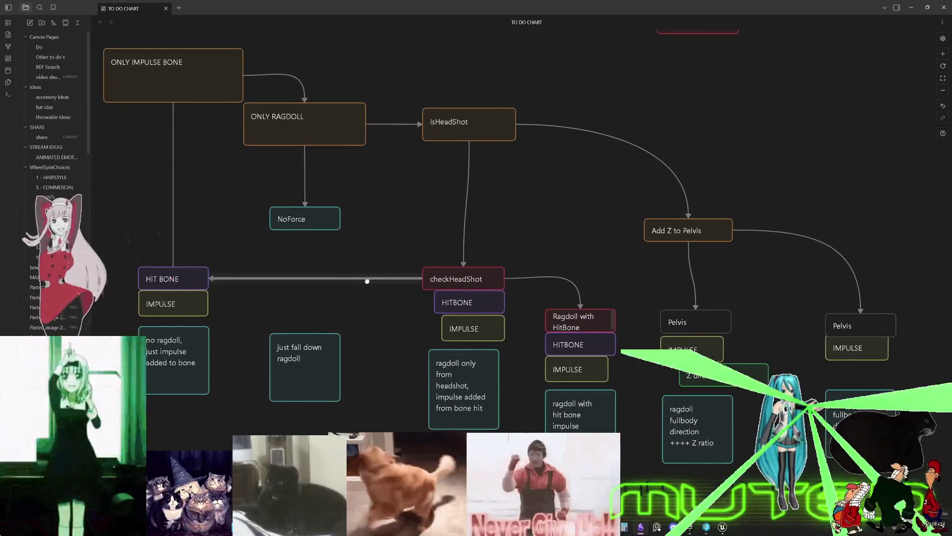
scroll(368, 282, "down", 3)
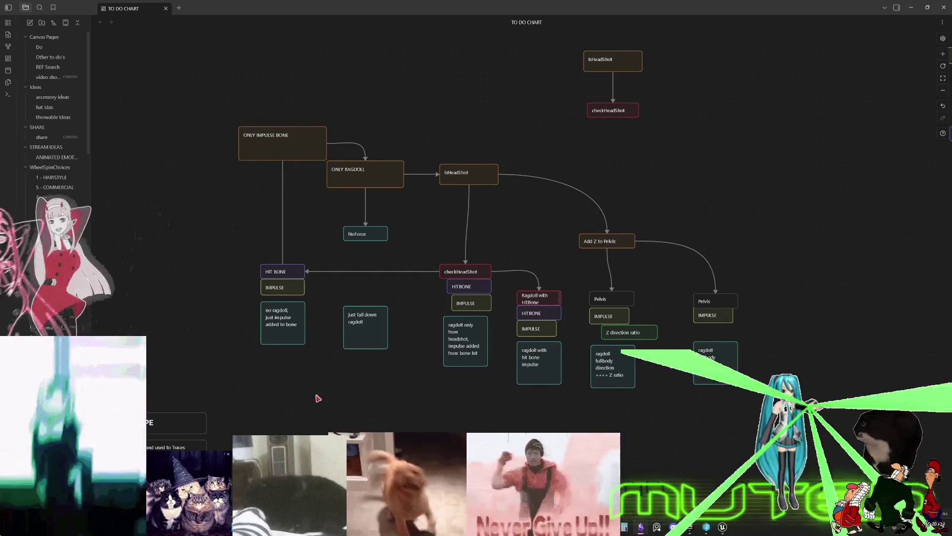
scroll(407, 234, "down", 10)
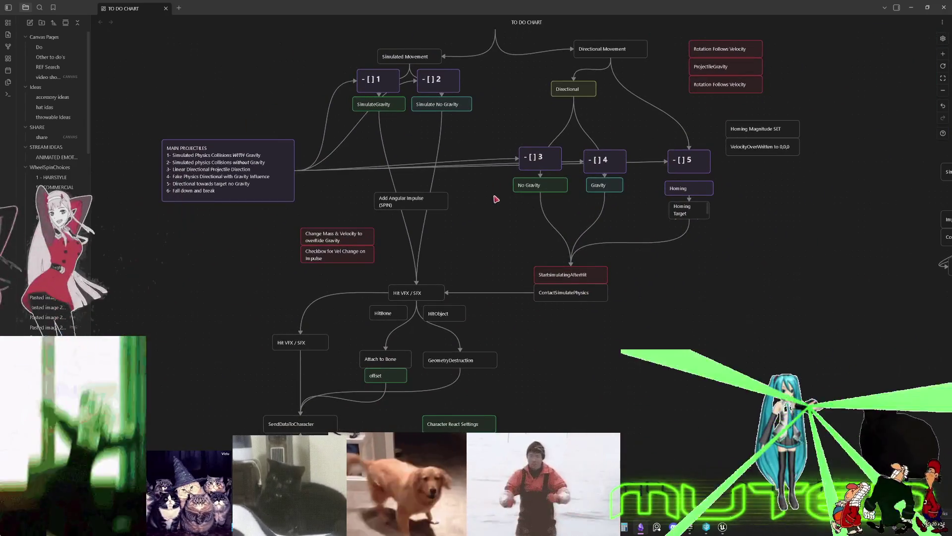
scroll(283, 242, "down", 3)
left_click_drag(283, 242, 644, 227)
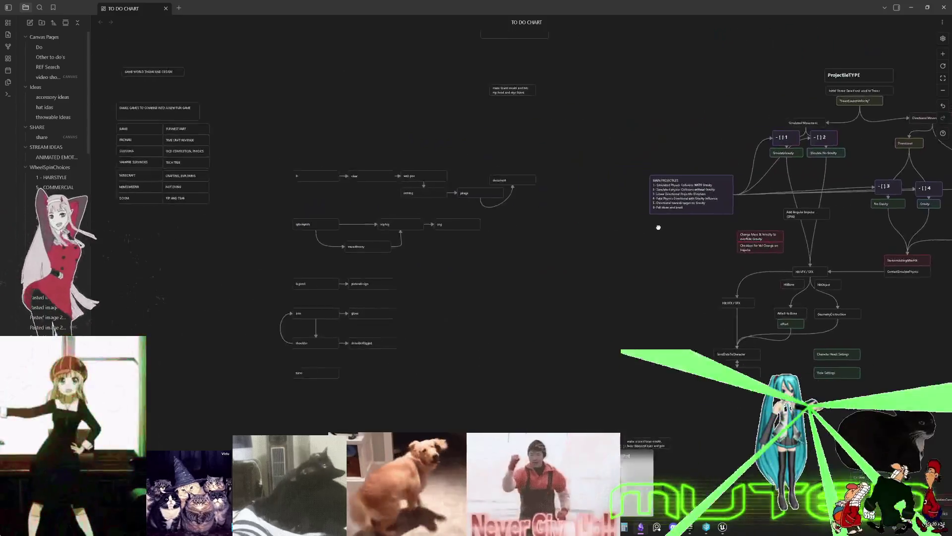
scroll(644, 227, "up", 2)
scroll(559, 243, "up", 5)
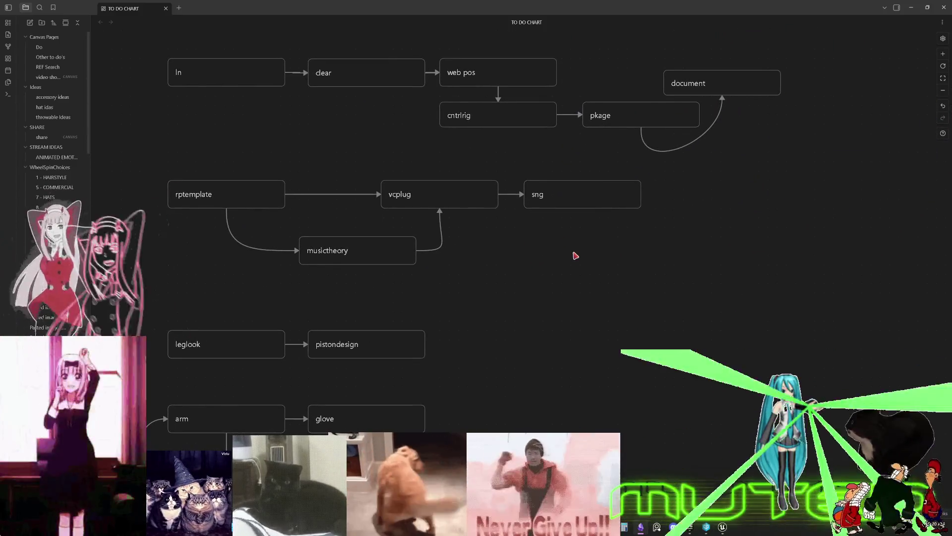
Zoom in close on the floating fix Part 1 and Part 2 nodes
scroll(575, 255, "down", 8)
scroll(432, 177, "down", 2)
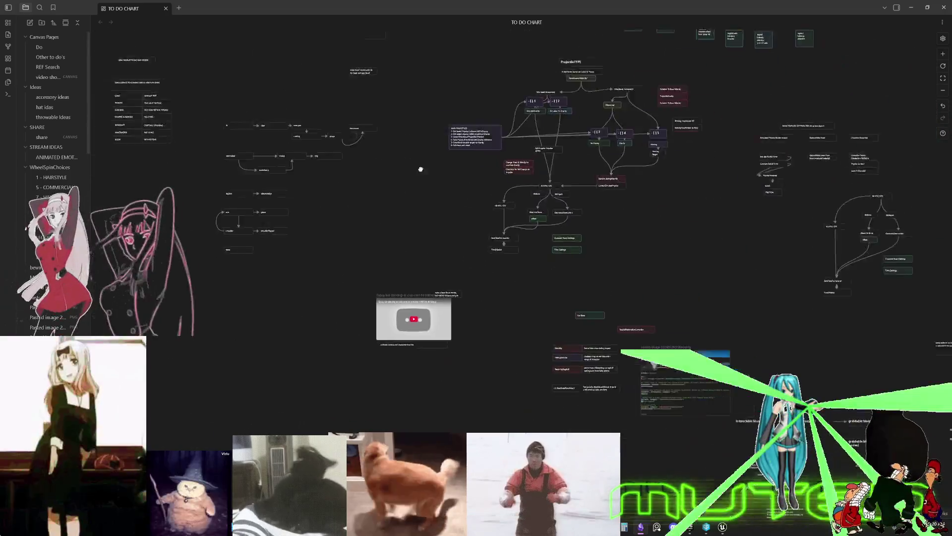
scroll(432, 177, "right", 2)
scroll(432, 177, "down", 6)
scroll(387, 186, "right", 10)
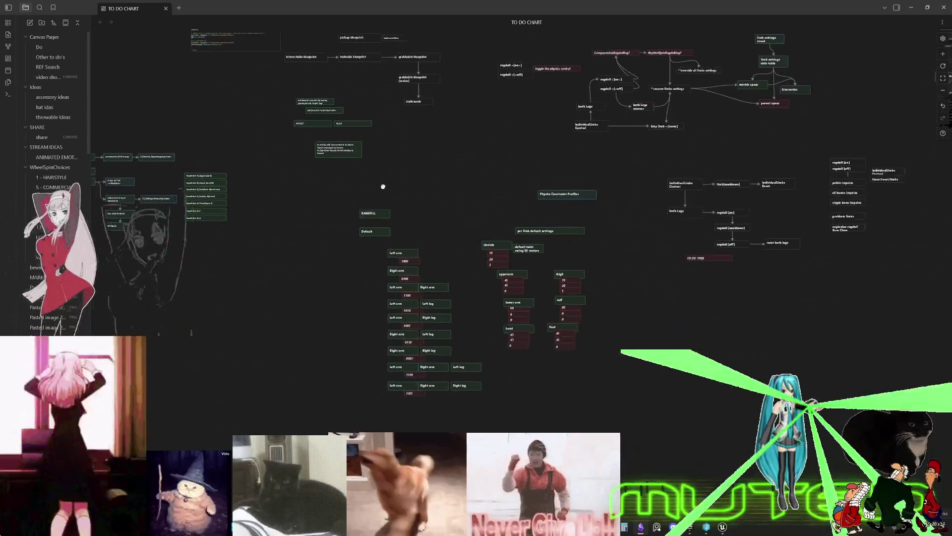
scroll(593, 179, "up", 4)
scroll(364, 329, "up", 1)
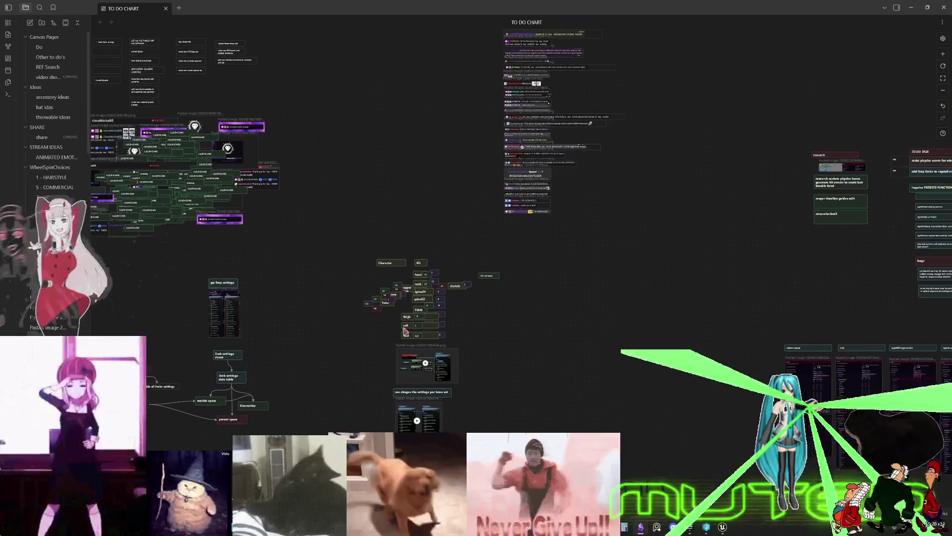
scroll(492, 228, "up", 5)
scroll(429, 213, "up", 2)
scroll(630, 318, "down", 2)
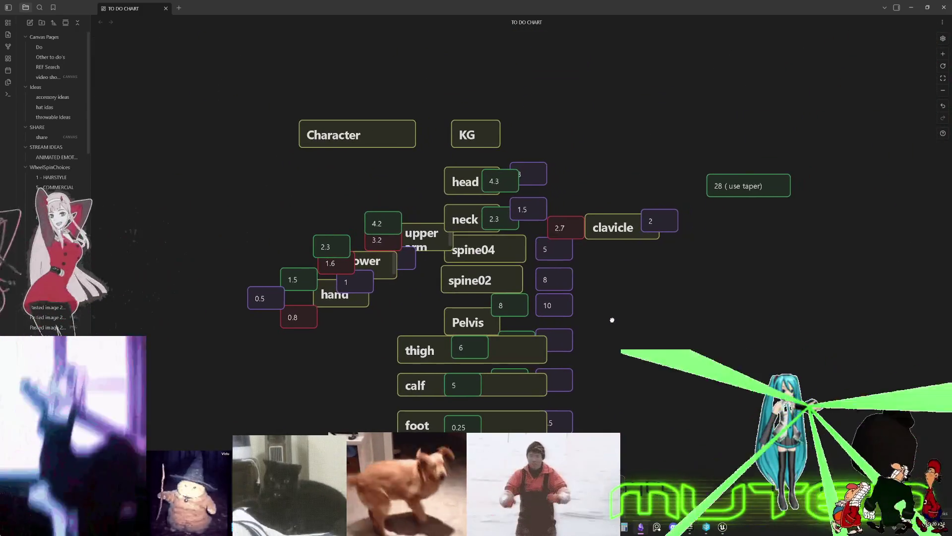
scroll(613, 322, "down", 1)
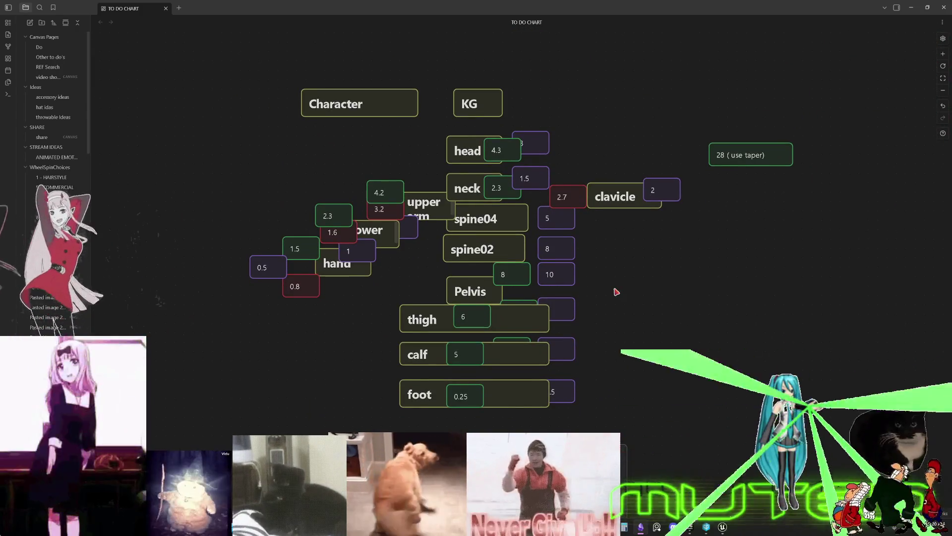
scroll(617, 291, "down", 10)
scroll(421, 193, "left", 10)
scroll(421, 193, "up", 3)
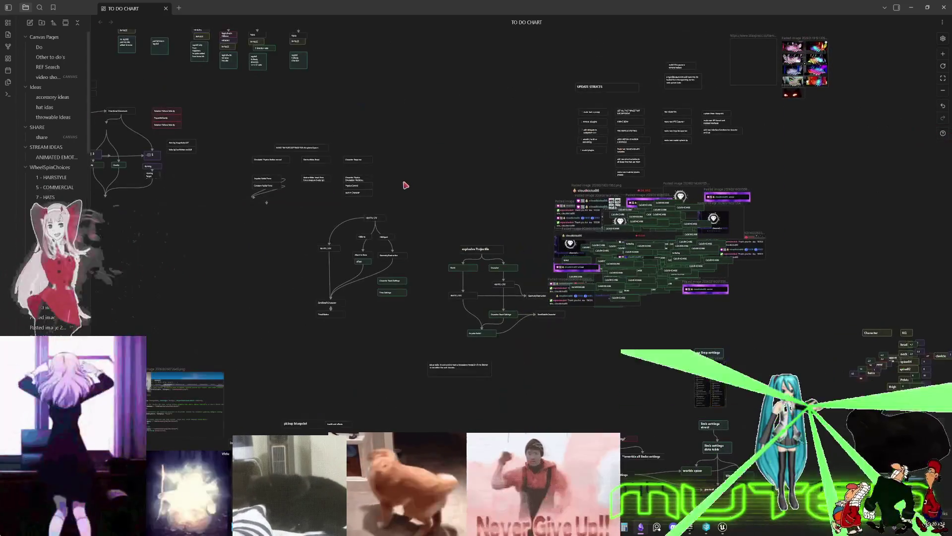
scroll(323, 155, "up", 6)
scroll(447, 233, "left", 3)
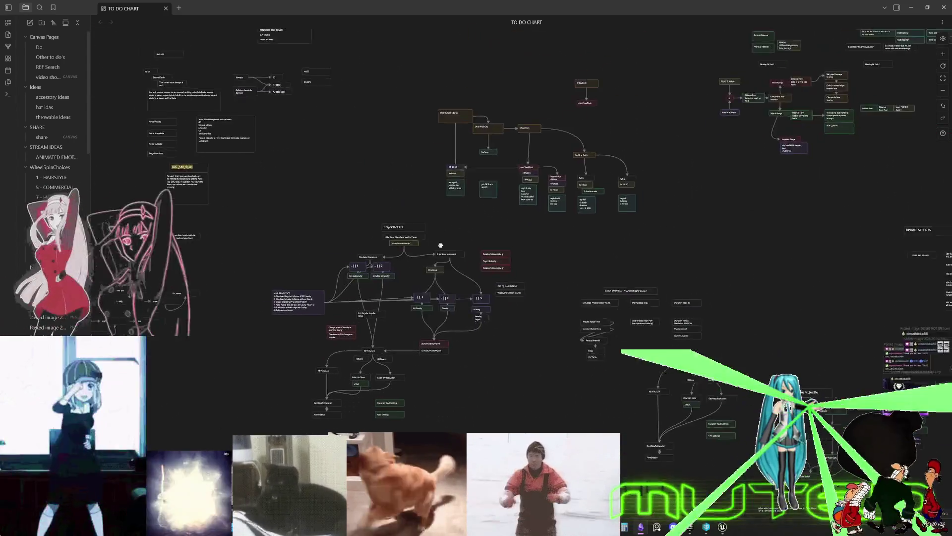
scroll(536, 256, "up", 10)
scroll(518, 137, "down", 3)
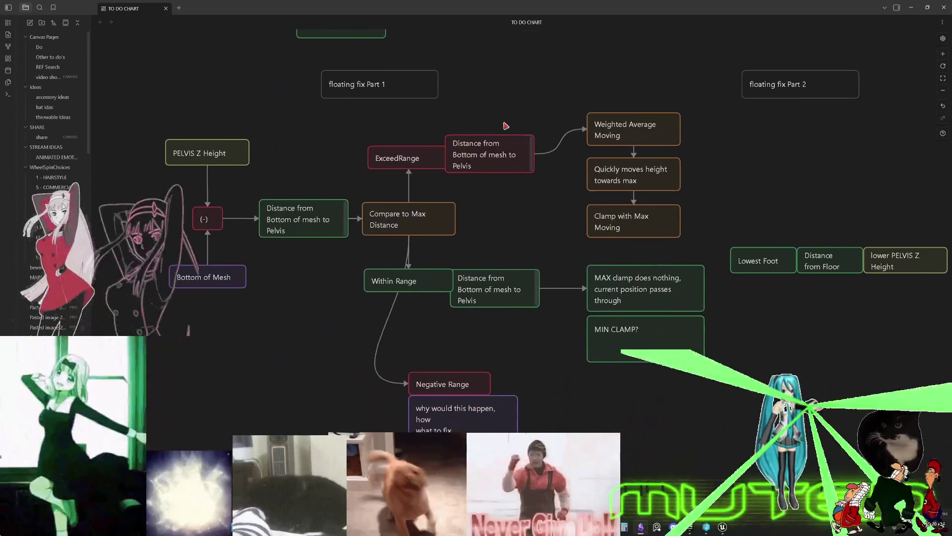
Pan to the BLOCK hierarchy and centre it in view
scroll(788, 218, "down", 2)
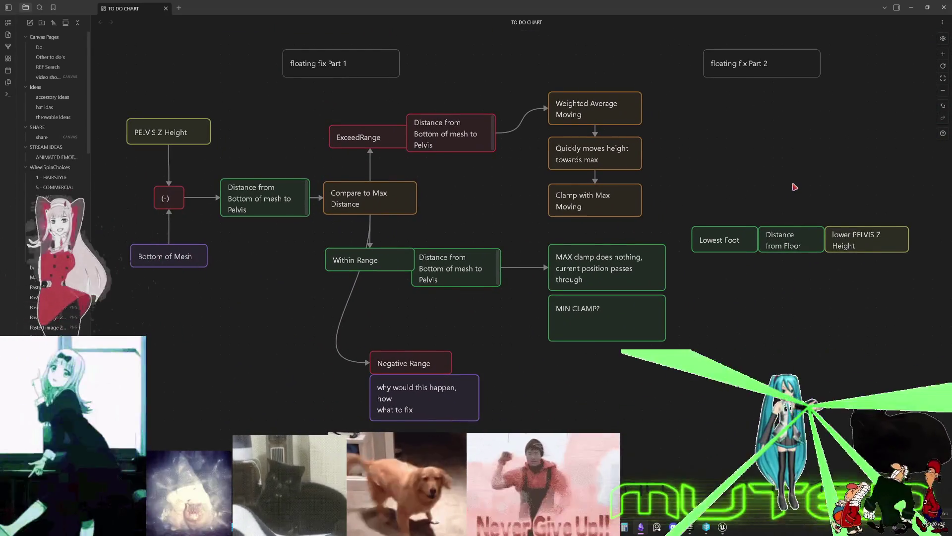
scroll(795, 187, "down", 5)
mouse_move(795, 187)
left_mouse_down()
mouse_move(470, 247)
mouse_move(325, 351)
left_mouse_up()
scroll(496, 258, "up", 10)
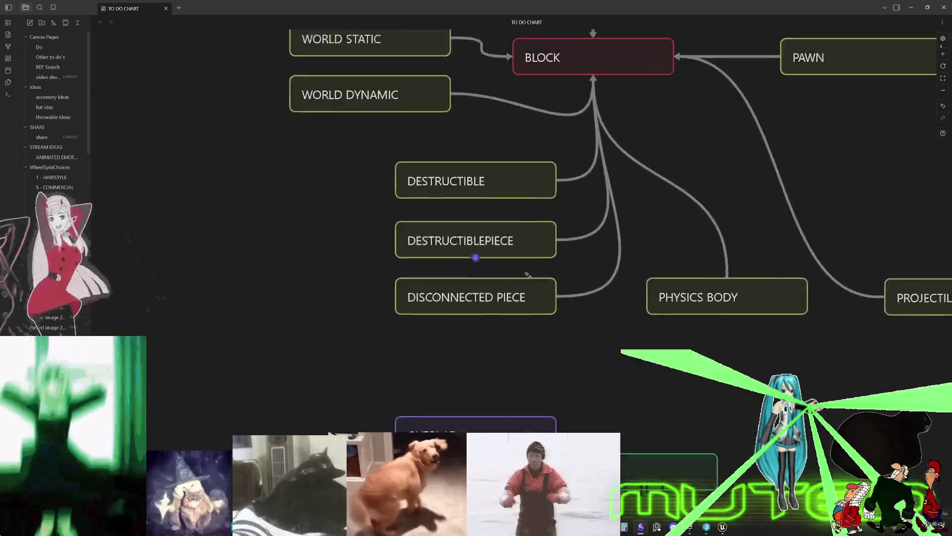
left_click_drag(730, 208, 549, 327)
scroll(548, 328, "down", 2)
scroll(535, 308, "right", 10)
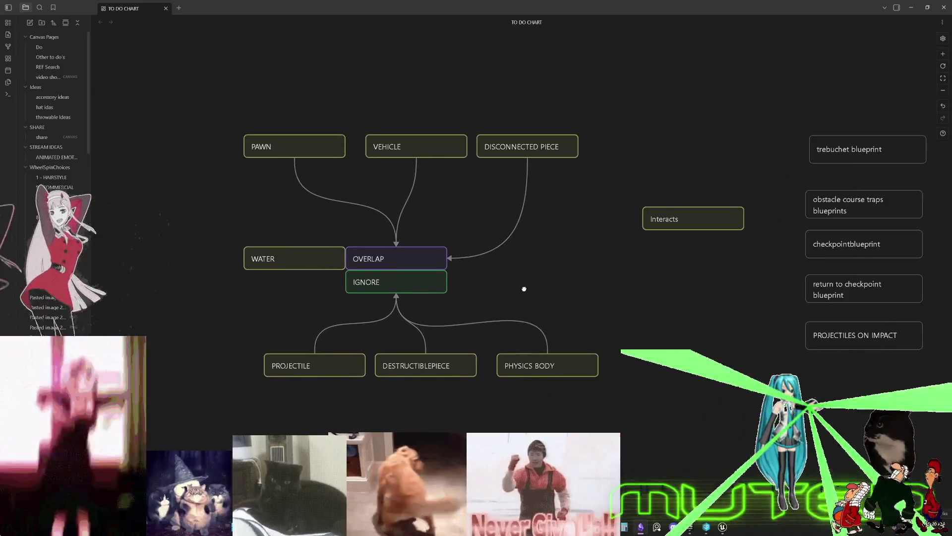
scroll(521, 287, "down", 2)
scroll(711, 129, "right", 5)
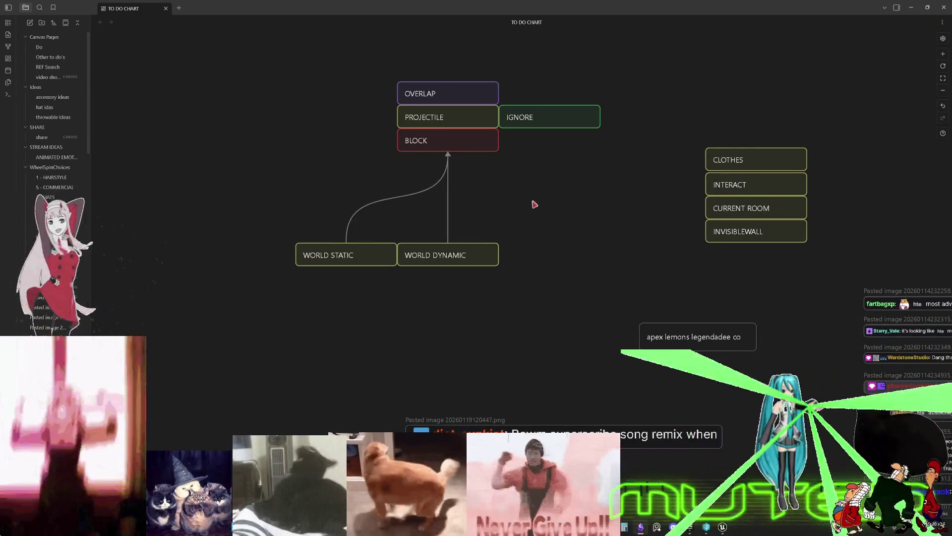
scroll(527, 204, "down", 5)
Move across to read the BP_Twitch node graph
scroll(303, 266, "up", 10)
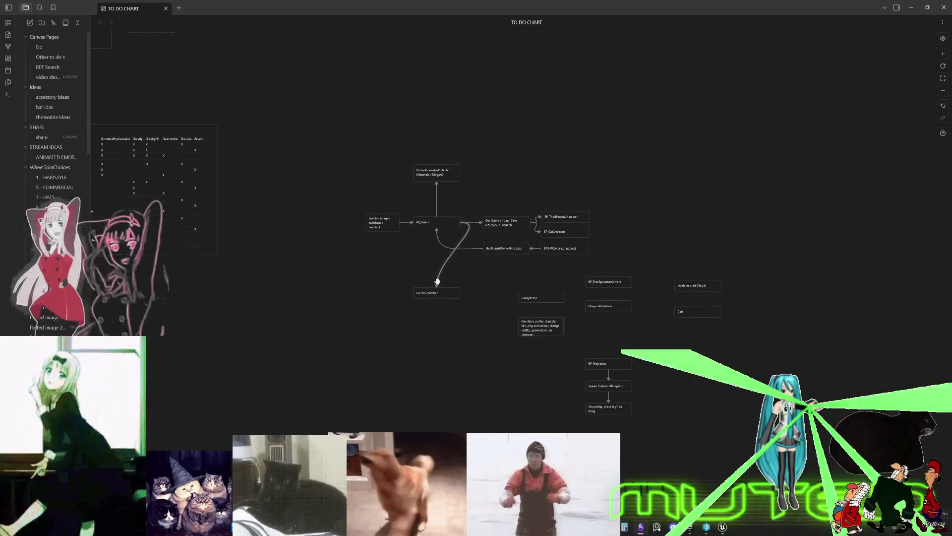
scroll(476, 266, "up", 5)
left_click_drag(606, 287, 525, 303)
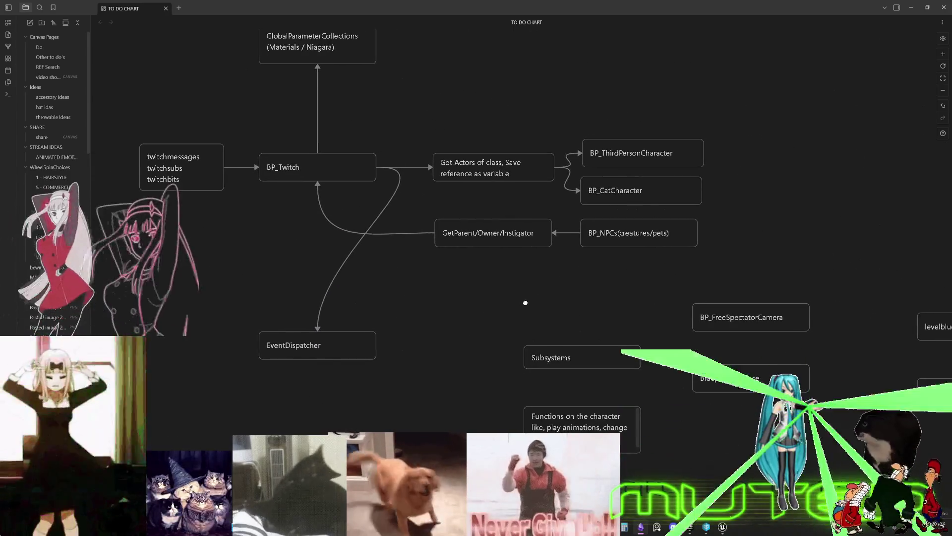
scroll(525, 302, "up", 1)
scroll(511, 347, "down", 6)
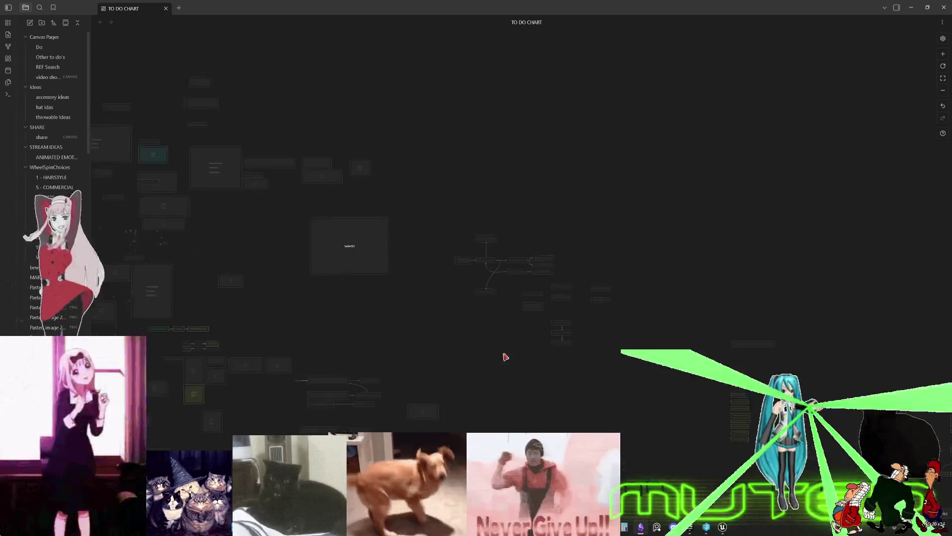
Pan toward the WheelSpin group and zoom into the EXPLORING-to-GOAL mind-map
left_click_drag(319, 240, 596, 195)
left_click_drag(266, 244, 362, 202)
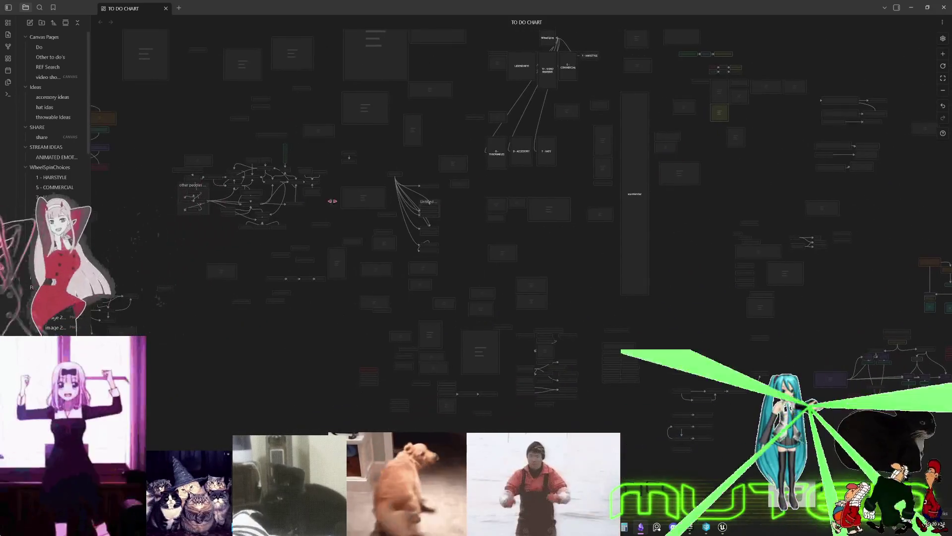
left_click_drag(232, 216, 423, 203)
scroll(438, 205, "up", 6)
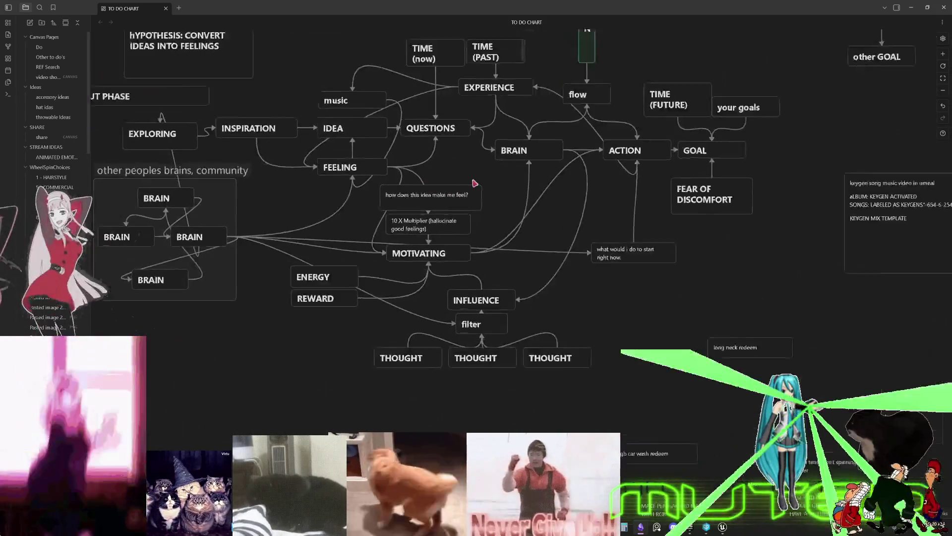
Pan to the explosive Projectile nodes down to ImpulseRadial
scroll(402, 221, "down", 2)
scroll(402, 221, "down", 10)
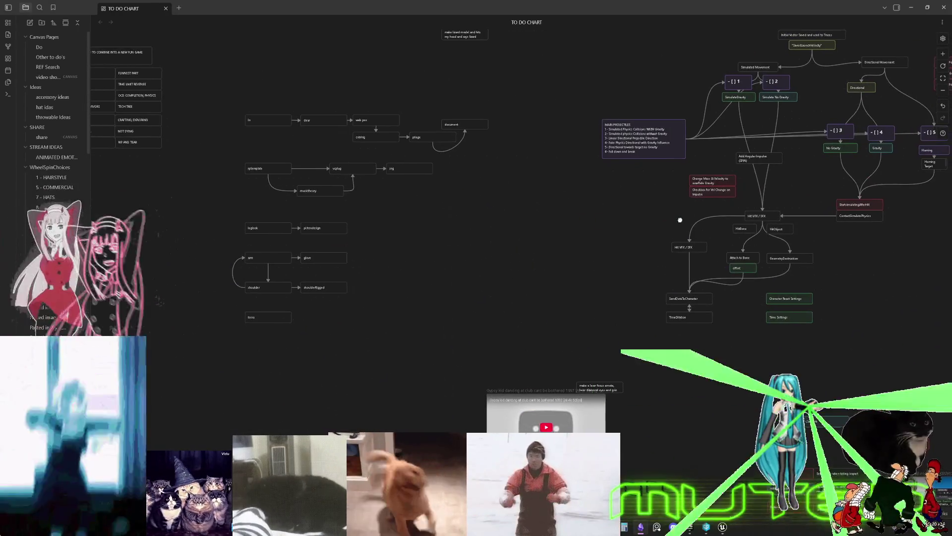
left_click_drag(683, 222, 676, 215)
scroll(650, 226, "down", 5)
scroll(616, 269, "up", 5)
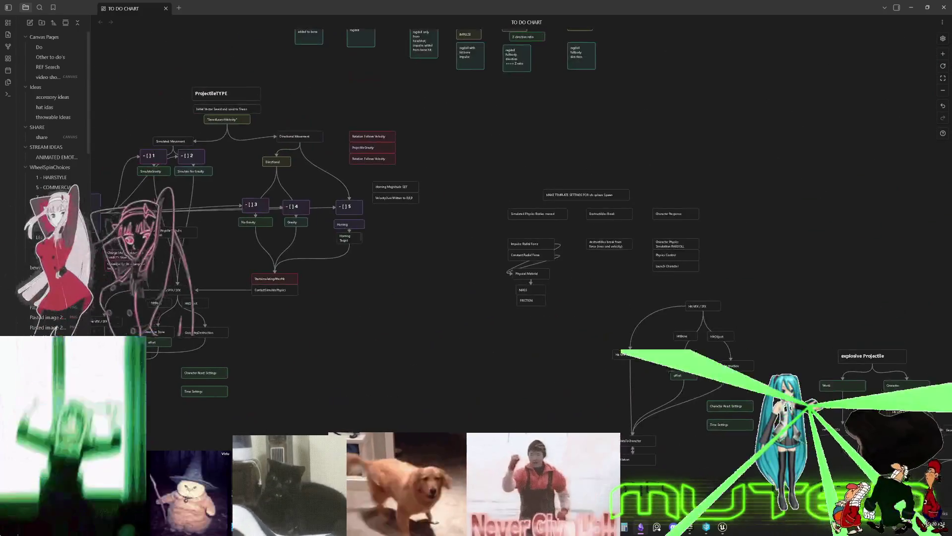
scroll(466, 218, "down", 3)
scroll(425, 187, "up", 10)
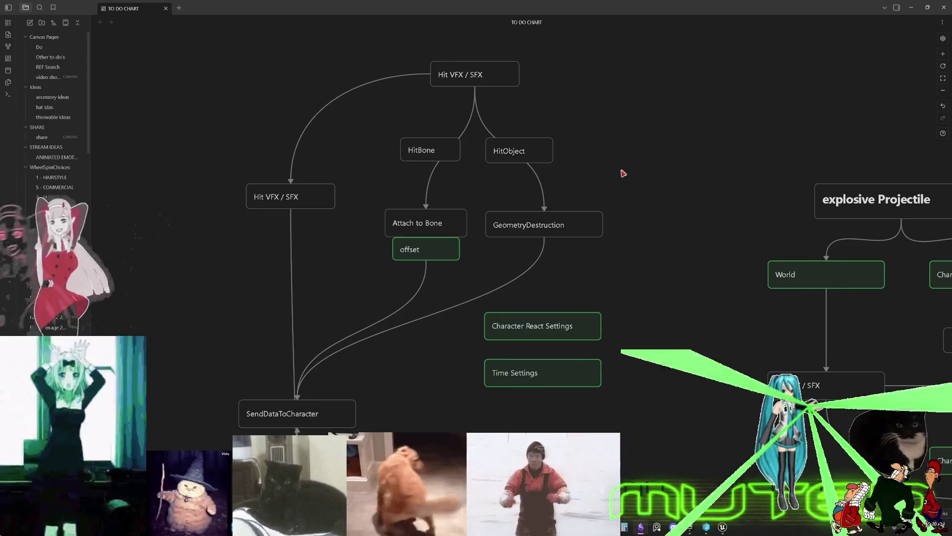
left_click_drag(750, 213, 272, 151)
scroll(272, 151, "down", 2)
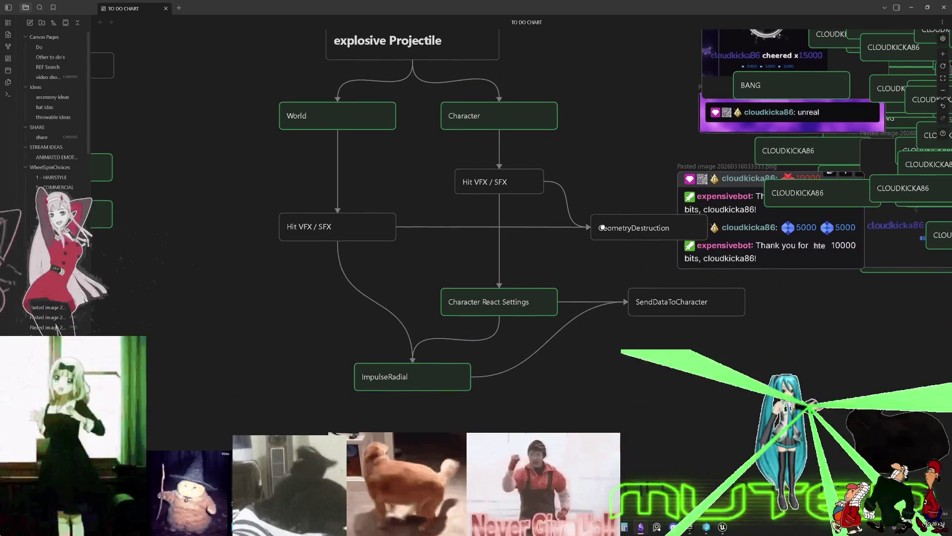
mouse_move(472, 429)
left_mouse_down()
mouse_move(542, 294)
mouse_move(525, 196)
left_mouse_up()
scroll(529, 316, "down", 5)
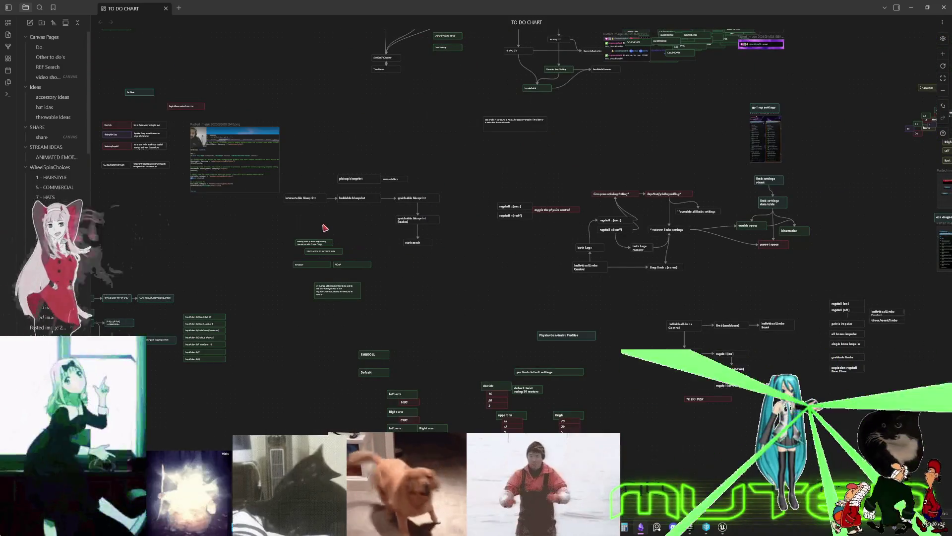
Pan past WheelSpinChoices to the Character / BP_InteractableObject overlap flowchart
left_click_drag(325, 227, 566, 179)
left_click_drag(298, 148, 522, 82)
mouse_move(198, 60)
left_mouse_down()
mouse_move(338, 112)
mouse_move(492, 216)
left_mouse_up()
scroll(491, 216, "down", 3)
left_click_drag(376, 146, 339, 354)
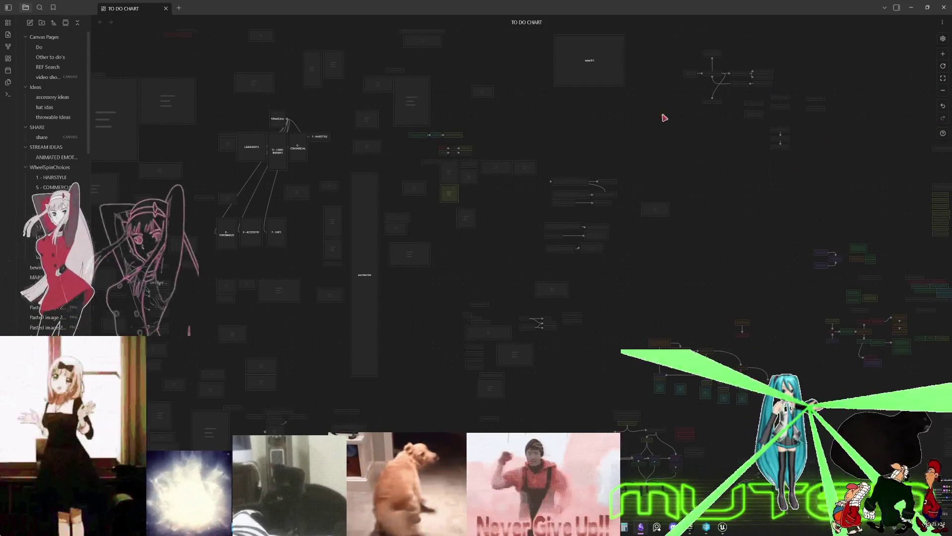
left_click_drag(660, 117, 403, 248)
scroll(403, 248, "up", 3)
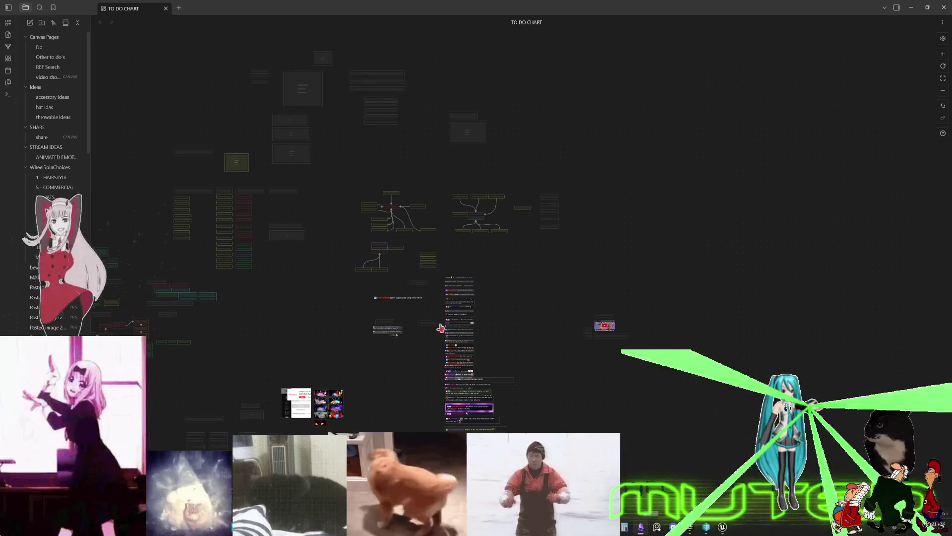
left_click_drag(431, 321, 496, 317)
scroll(496, 318, "down", 3)
scroll(511, 313, "up", 3)
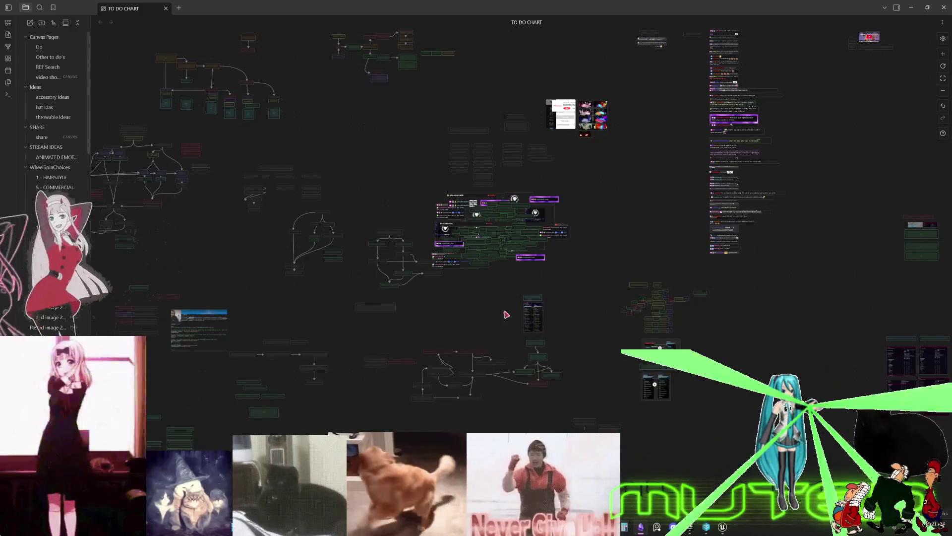
mouse_move(484, 334)
left_mouse_down()
mouse_move(489, 255)
mouse_move(527, 198)
mouse_move(727, 153)
left_mouse_up()
scroll(334, 258, "up", 5)
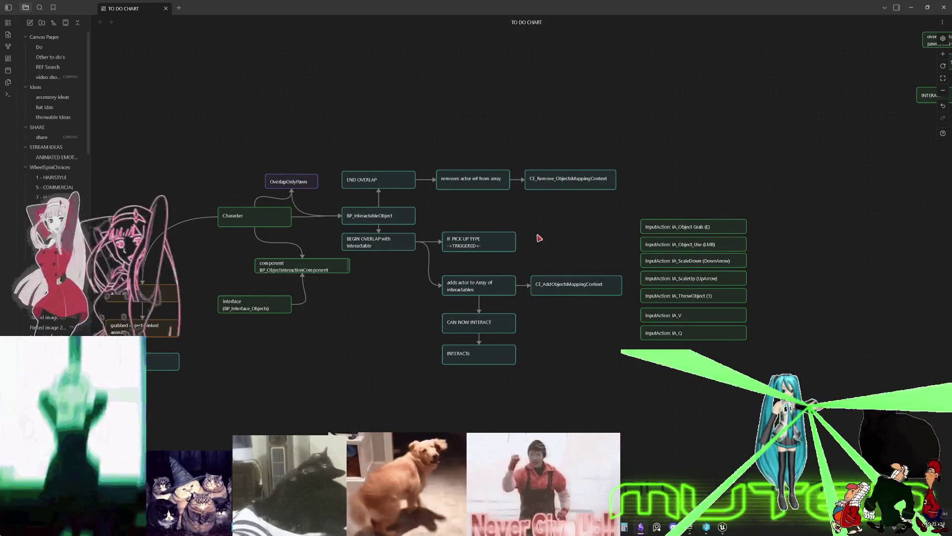
Zoom into the interaction flowchart, then bring up Unreal Engine's Shoot_2 Blueprint graph
left_click_drag(526, 261, 603, 198)
scroll(602, 206, "up", 5)
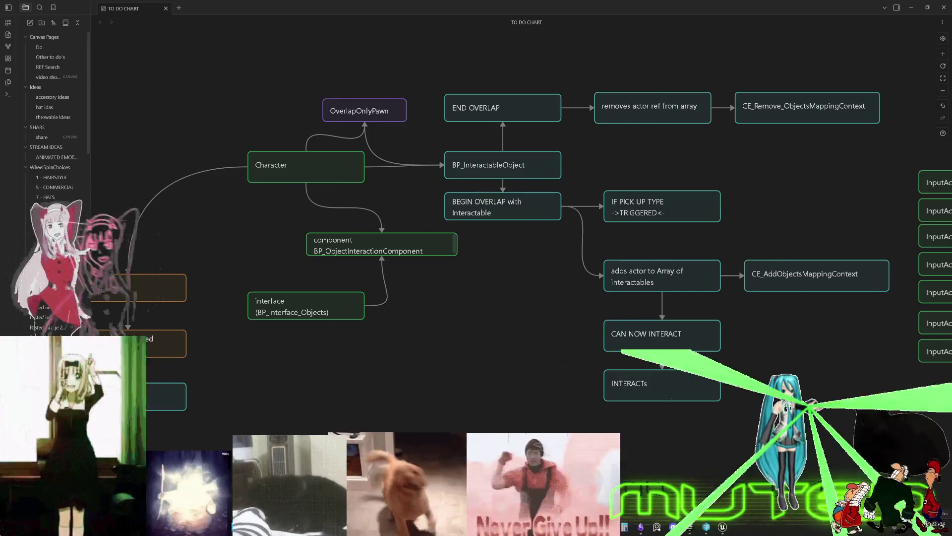
scroll(496, 327, "down", 1)
scroll(501, 336, "up", 2)
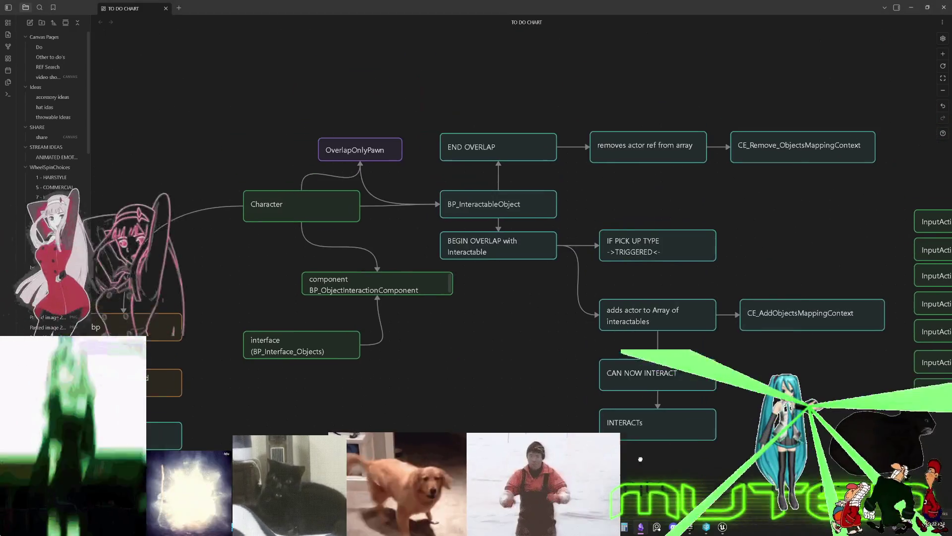
left_click(725, 526)
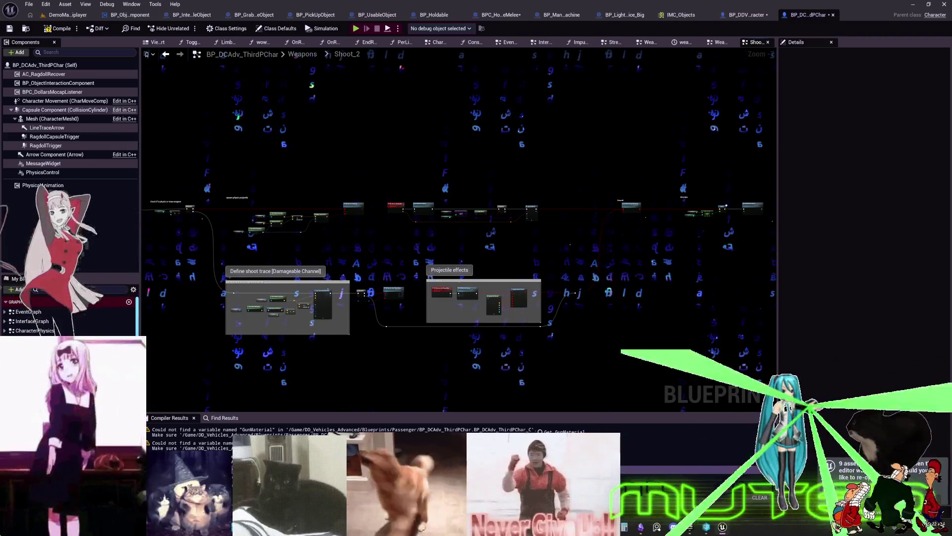
left_click_drag(382, 255, 404, 232)
scroll(427, 218, "up", 6)
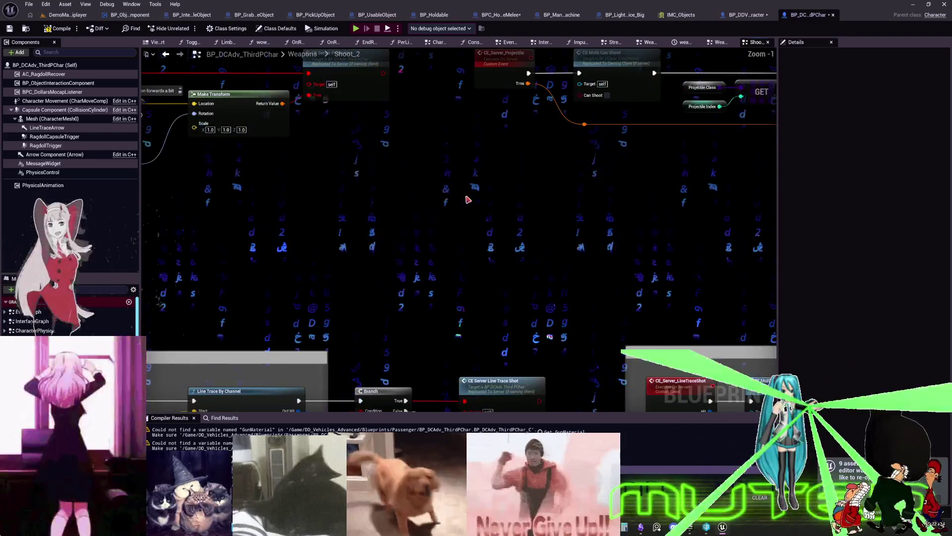
left_click_drag(468, 195, 503, 304)
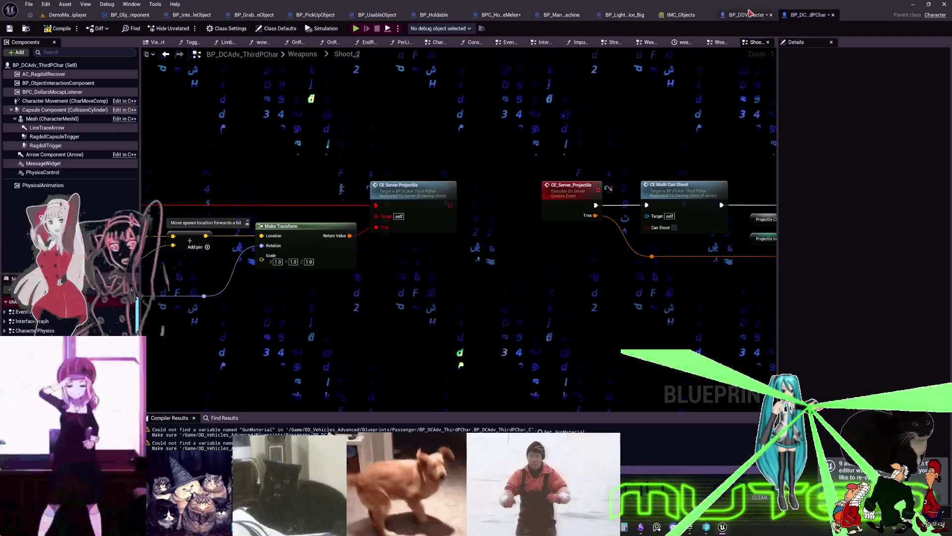
left_click(747, 15)
scroll(69, 318, "up", 5)
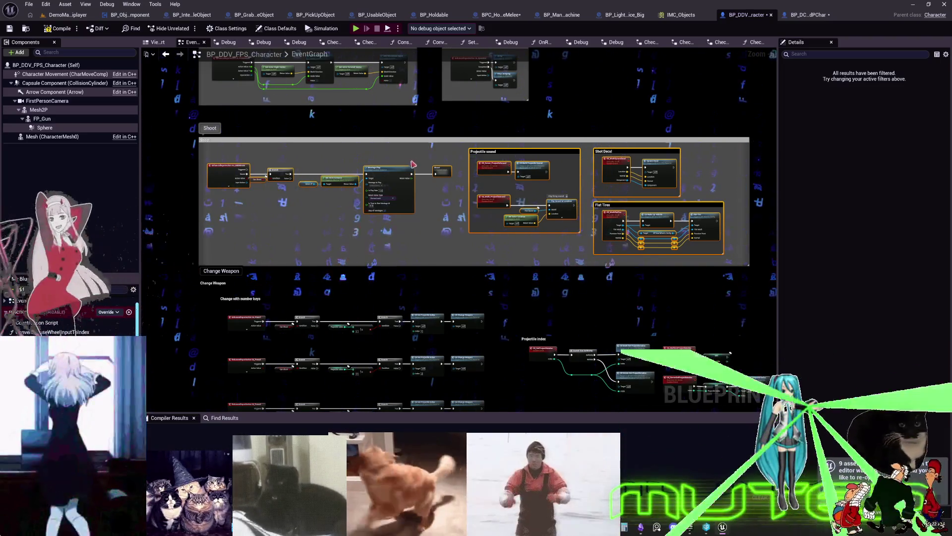
left_click_drag(375, 99, 421, 324)
left_click_drag(420, 184, 408, 357)
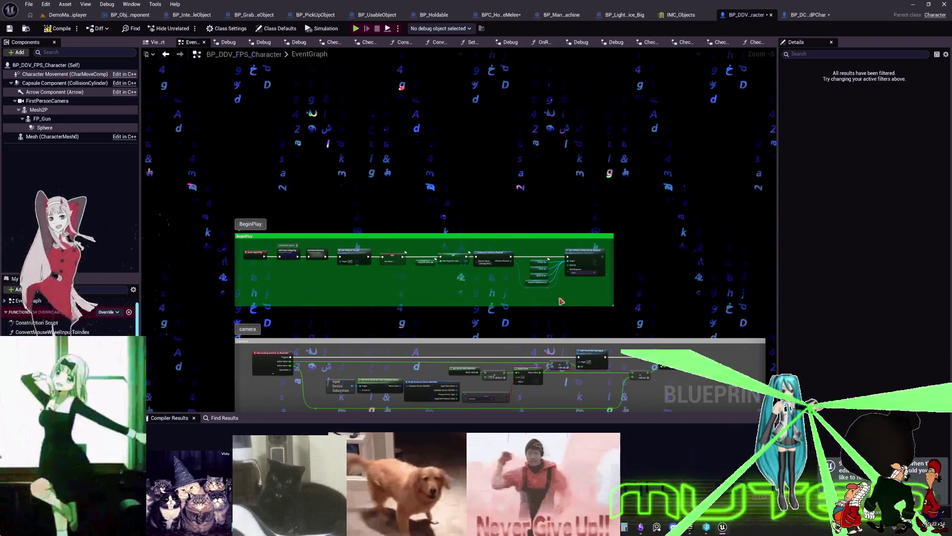
left_click(797, 16)
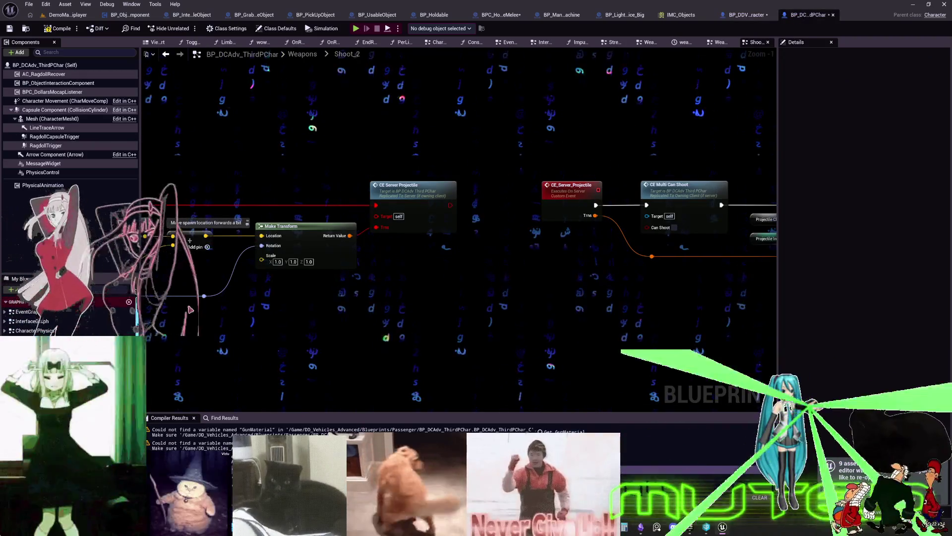
left_click_drag(685, 250, 817, 236)
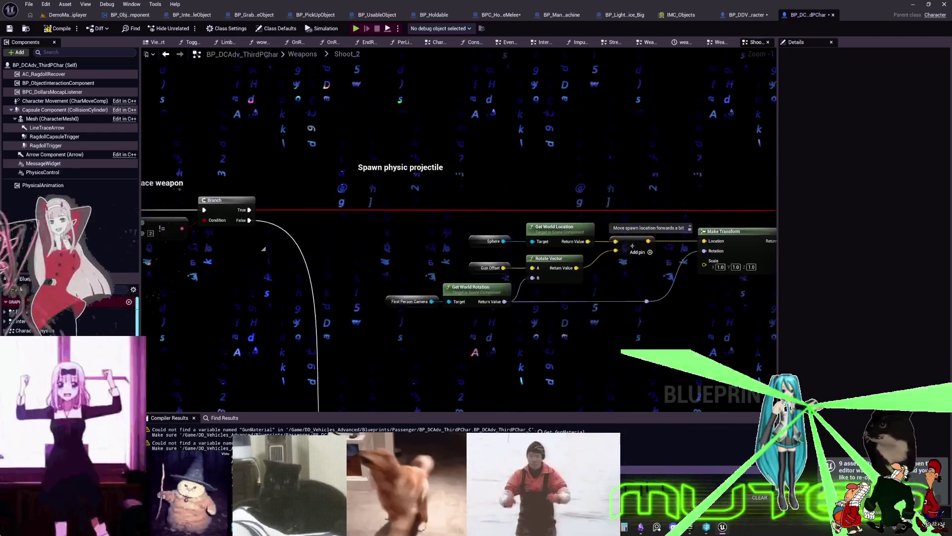
left_click_drag(313, 270, 354, 260)
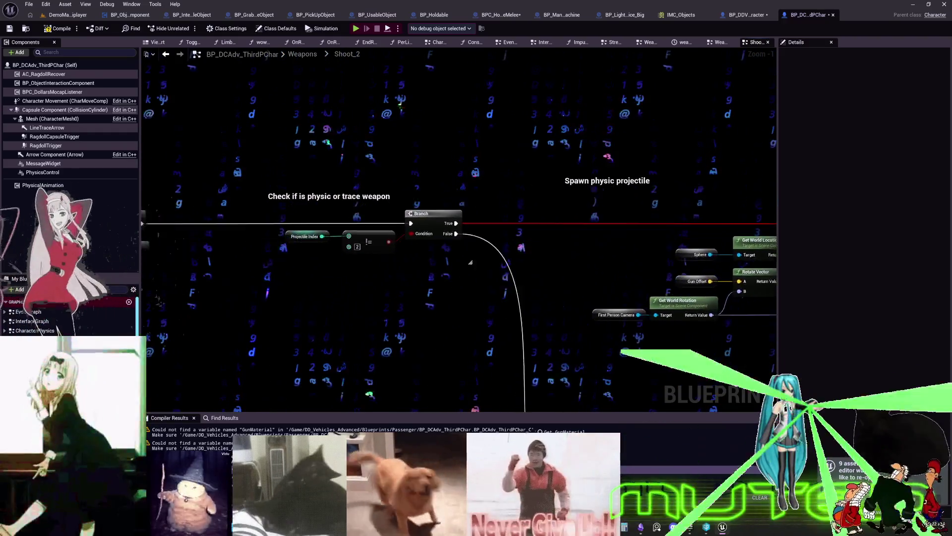
left_click_drag(470, 263, 536, 268)
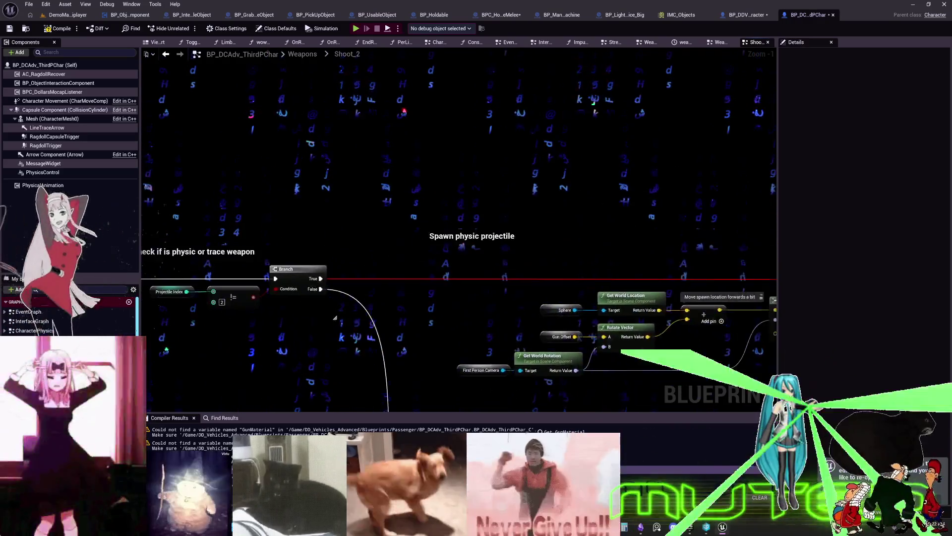
mouse_move(721, 244)
left_mouse_down()
mouse_move(642, 114)
mouse_move(712, 236)
mouse_move(768, 172)
mouse_move(774, 253)
mouse_move(663, 234)
mouse_move(597, 242)
mouse_move(505, 218)
mouse_move(359, 227)
left_mouse_up()
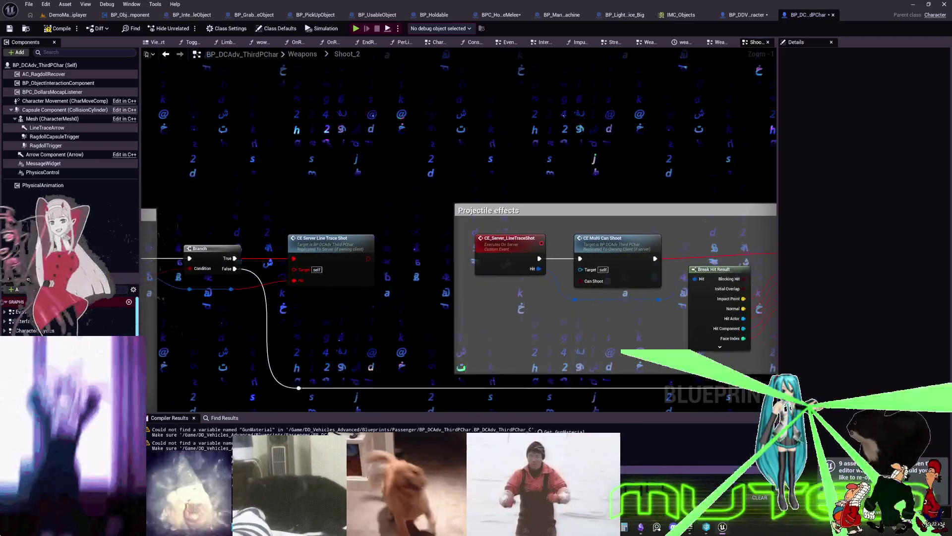
left_click_drag(360, 227, 311, 227)
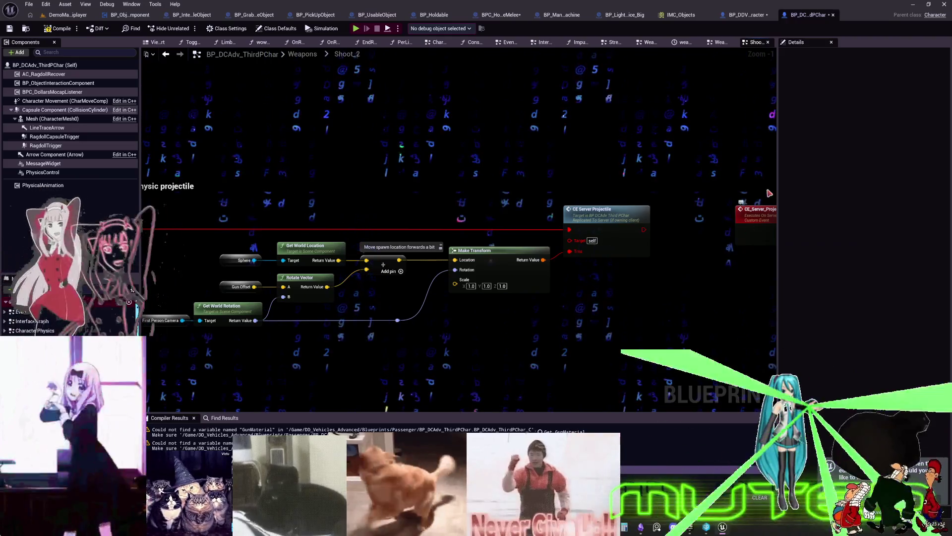
left_click(602, 209)
Replace the old CE Server Projectile call with a fresh one wired into the execution flow
double_click(602, 209)
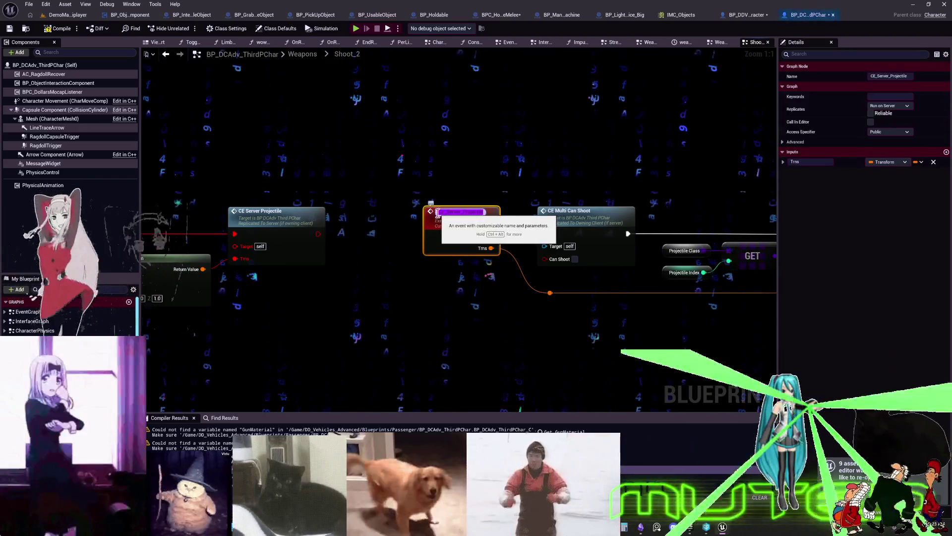
right_click(266, 163)
type("ce server")
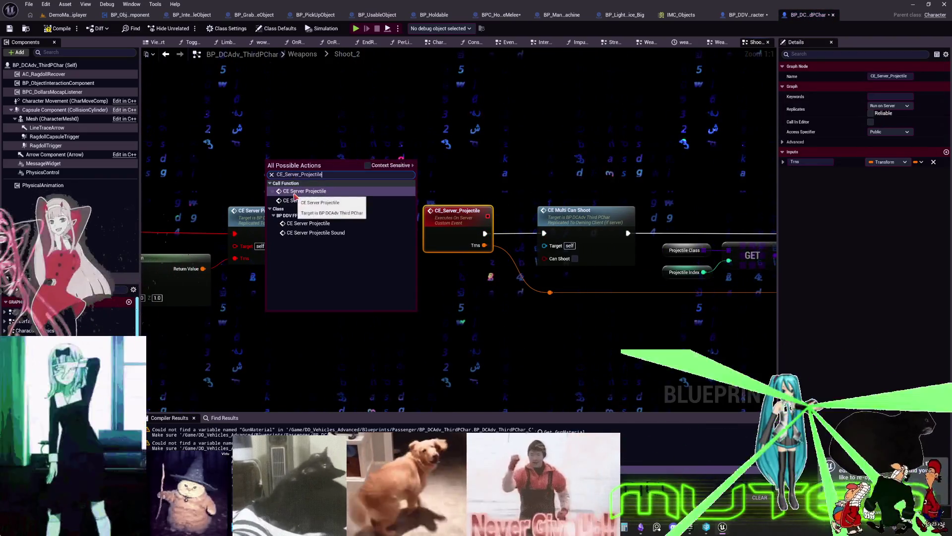
left_click(314, 205)
mouse_move(234, 233)
left_mouse_down()
mouse_move(149, 233)
mouse_move(378, 174)
mouse_move(339, 275)
left_mouse_up()
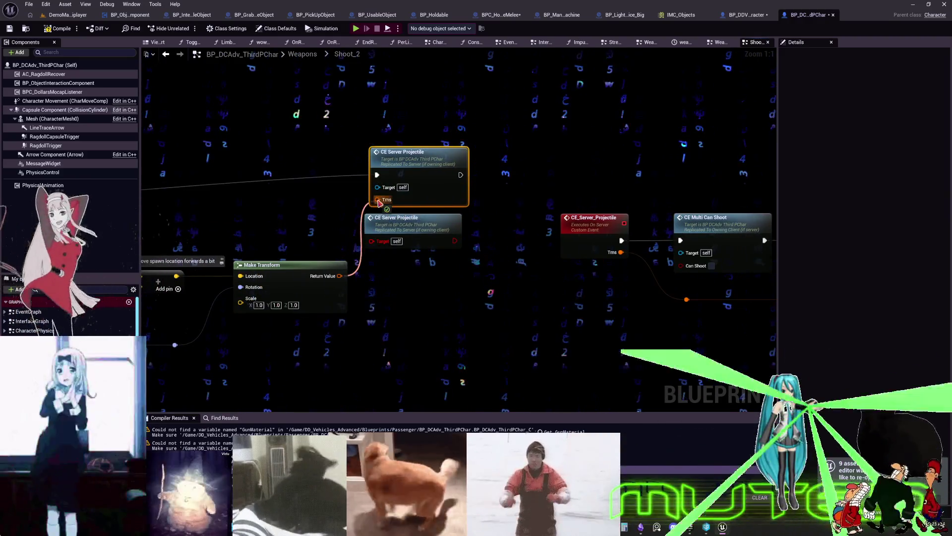
left_click(426, 248)
key("Delete")
left_click(419, 168)
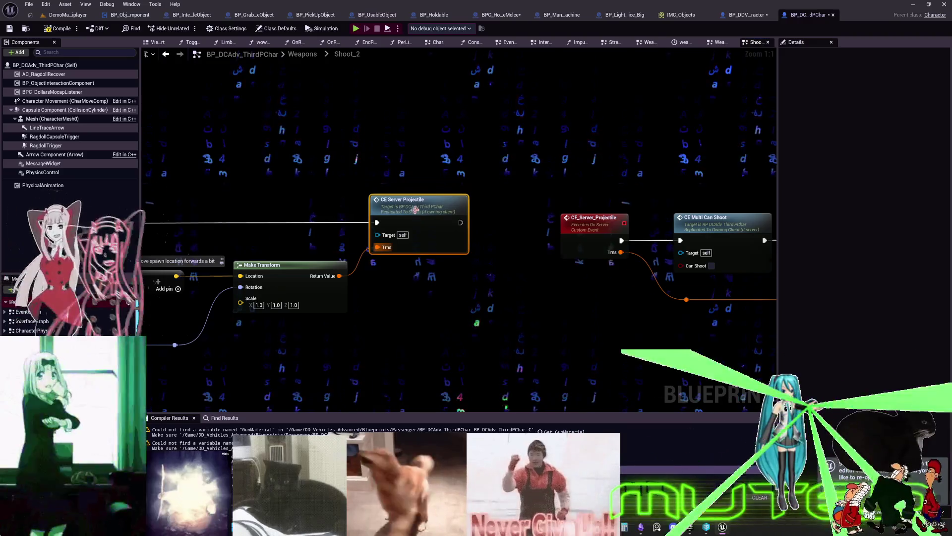
Copy the CE_Server_LineTraceShot event name and temporarily rename the event to 'c'
scroll(417, 246, "down", 3)
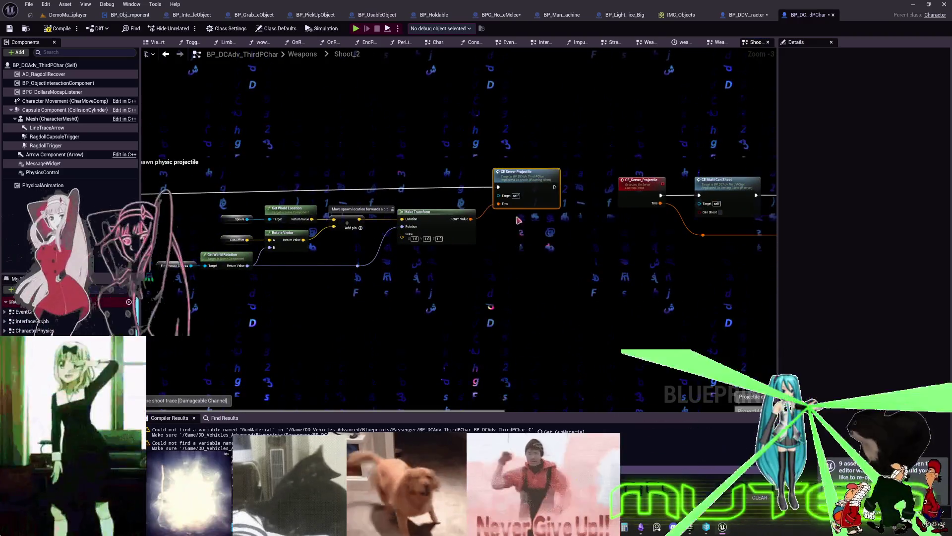
left_click_drag(417, 246, 377, 191)
scroll(377, 191, "up", 1)
scroll(478, 213, "up", 2)
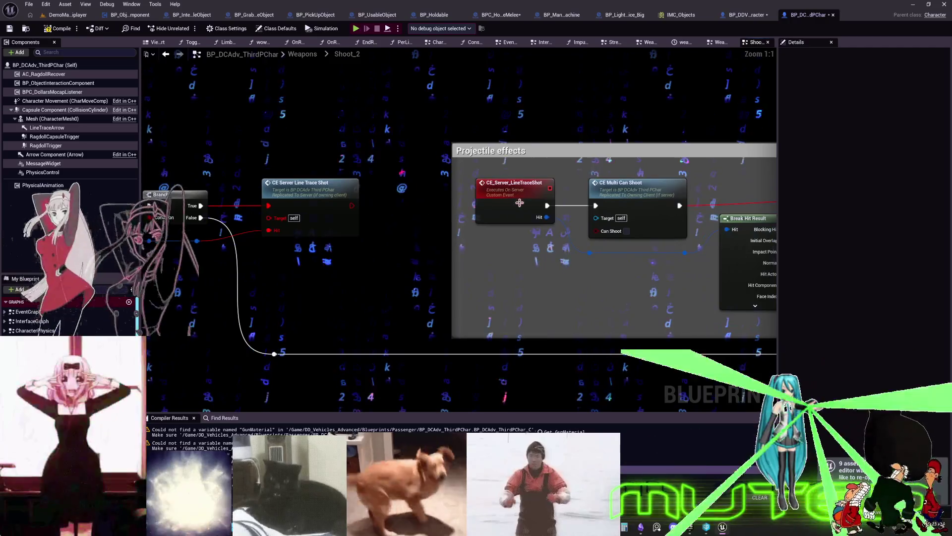
double_click(516, 184)
key("ctrl+c")
type("c")
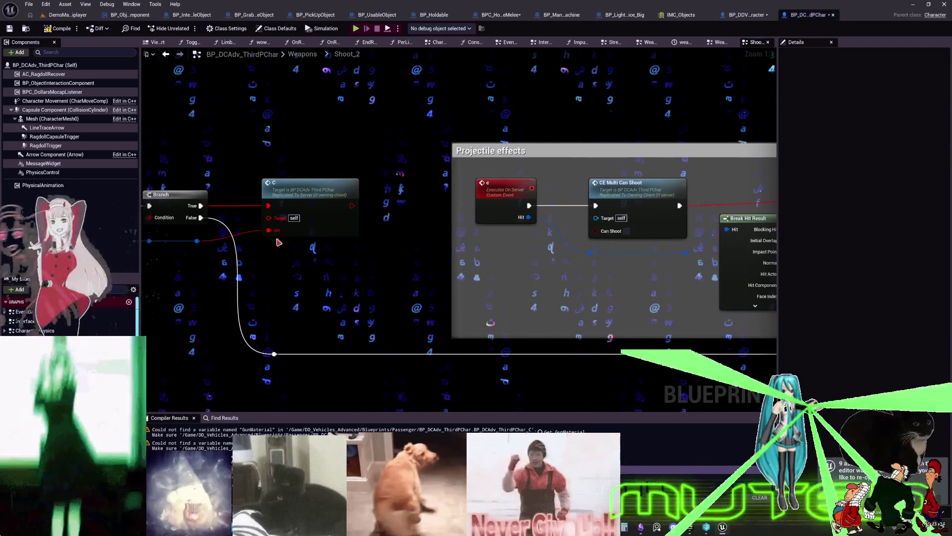
Add a new CE Server Line Trace Shot call wired to Hit and Branch True, deleting the old one
right_click(278, 242)
key("ctrl+v")
left_click(338, 278)
mouse_move(196, 241)
left_mouse_down()
mouse_move(347, 248)
mouse_move(286, 298)
left_mouse_up()
mouse_move(201, 206)
left_mouse_down()
mouse_move(281, 271)
mouse_move(305, 196)
left_mouse_up()
left_click(329, 213)
key("Delete")
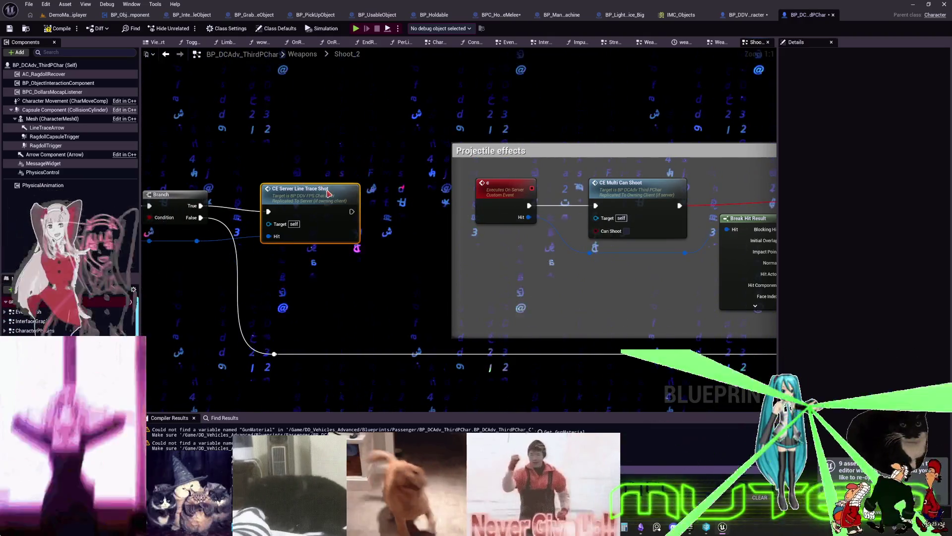
Rename the 'c' event back to CE_Server_LineTraceShot
scroll(452, 223, "down", 1)
double_click(467, 205)
key("ctrl+v")
key("Return")
Add another CE Server Line Trace Shot call from Branch True and delete the FPS-target call
scroll(559, 148, "down", 3)
scroll(488, 381, "up", 3)
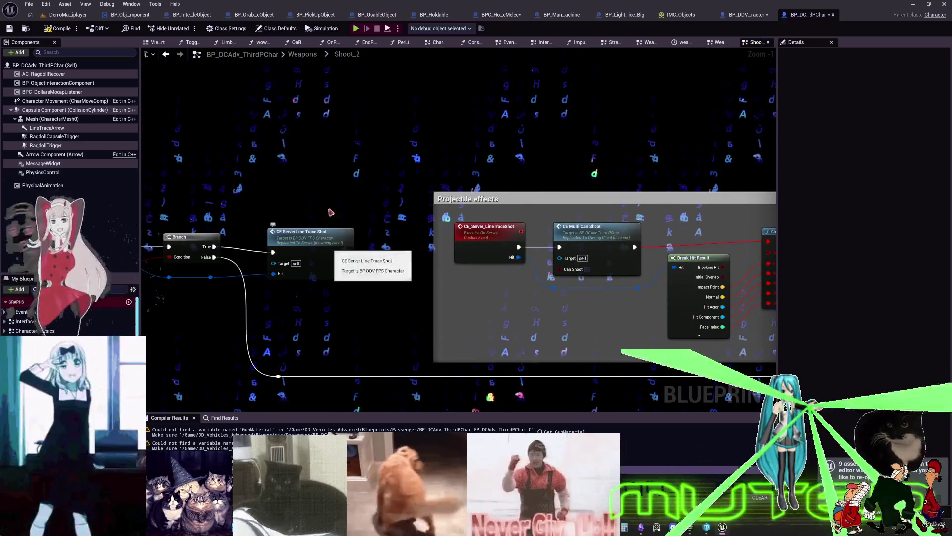
right_click(327, 169)
key("ctrl+v")
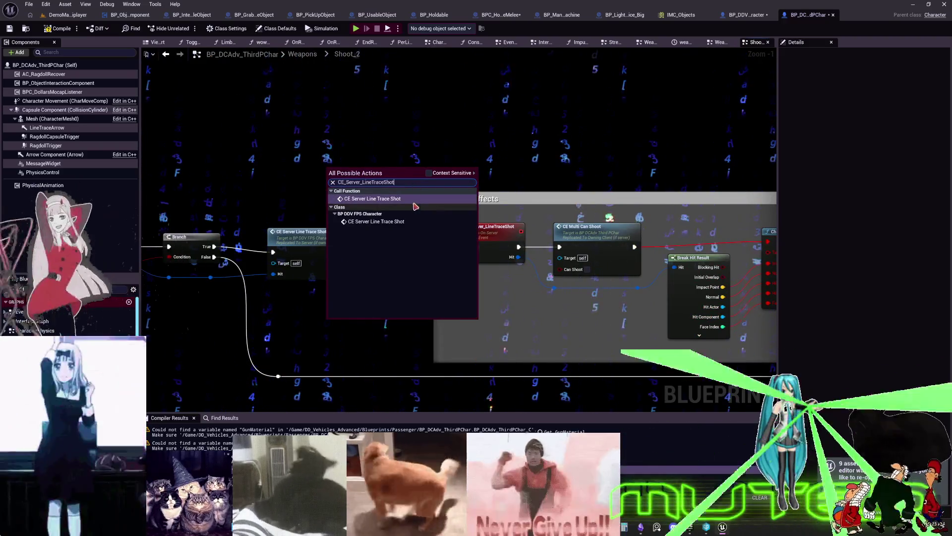
left_click(410, 198)
scroll(392, 198, "up", 1)
mouse_move(191, 253)
left_mouse_down()
mouse_move(248, 258)
mouse_move(324, 188)
mouse_move(343, 246)
mouse_move(327, 242)
left_mouse_up()
left_click(312, 254)
key("Delete")
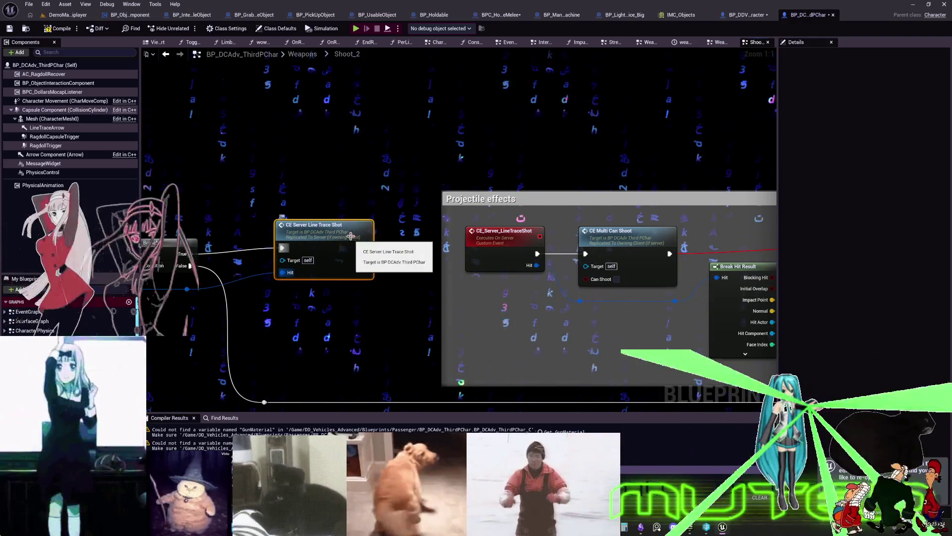
Straighten the wire from the Branch into the CE Server Line Trace Shot node
key("q")
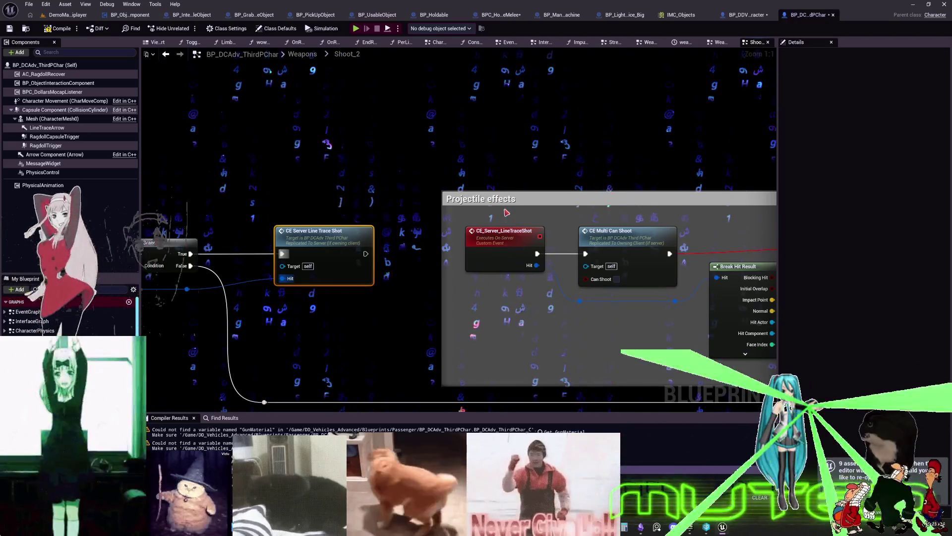
scroll(538, 240, "down", 4)
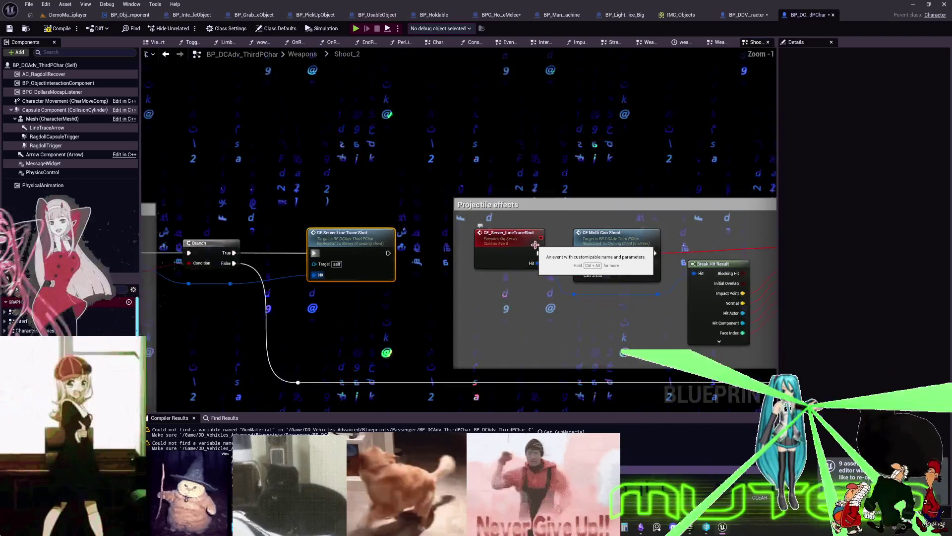
scroll(441, 245, "up", 4)
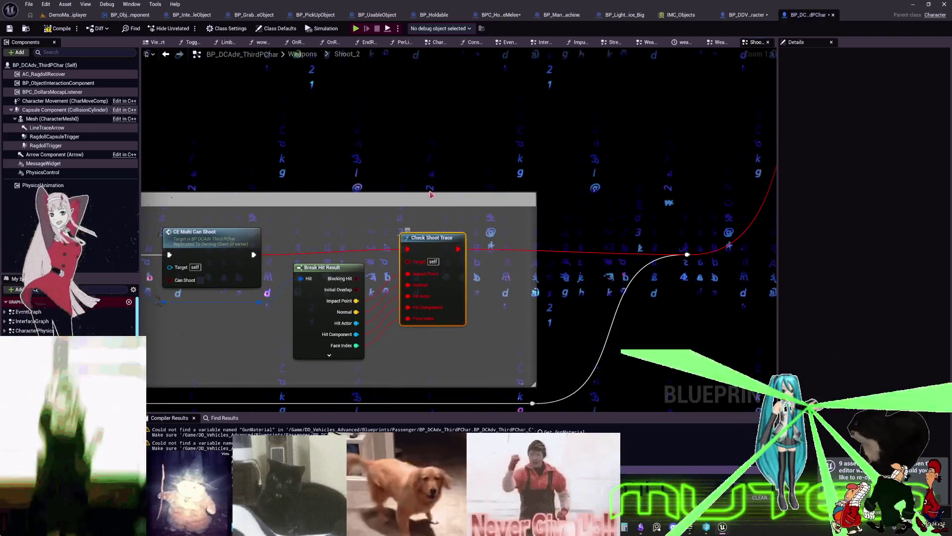
left_click(742, 15)
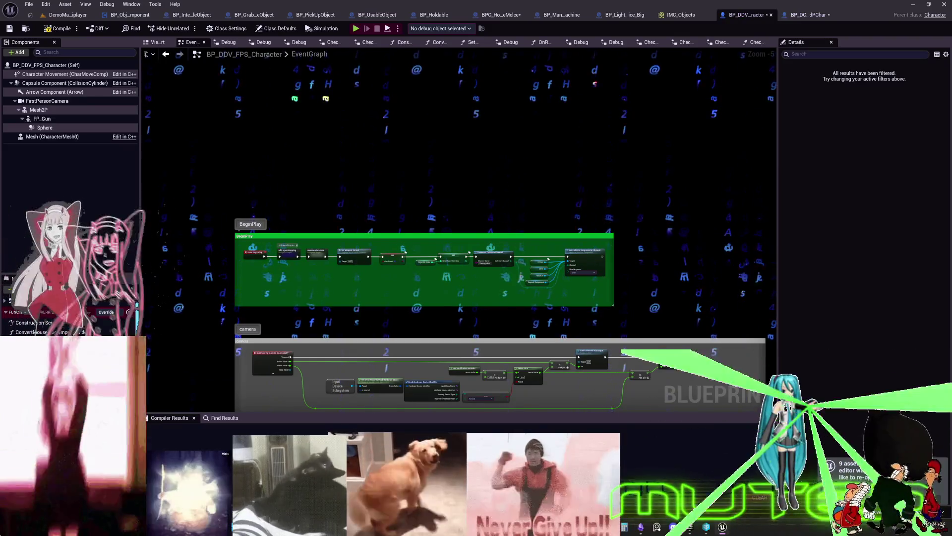
Open the CheckShootTrace graph and follow its wires to the Decal and Add Impulse nodes
left_click(754, 42)
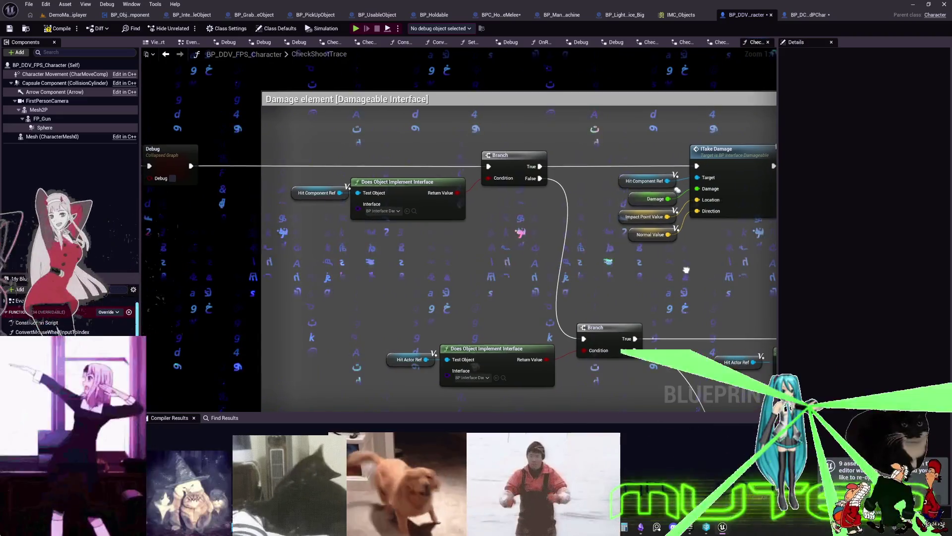
left_click_drag(678, 270, 557, 265)
left_click_drag(550, 364, 492, 122)
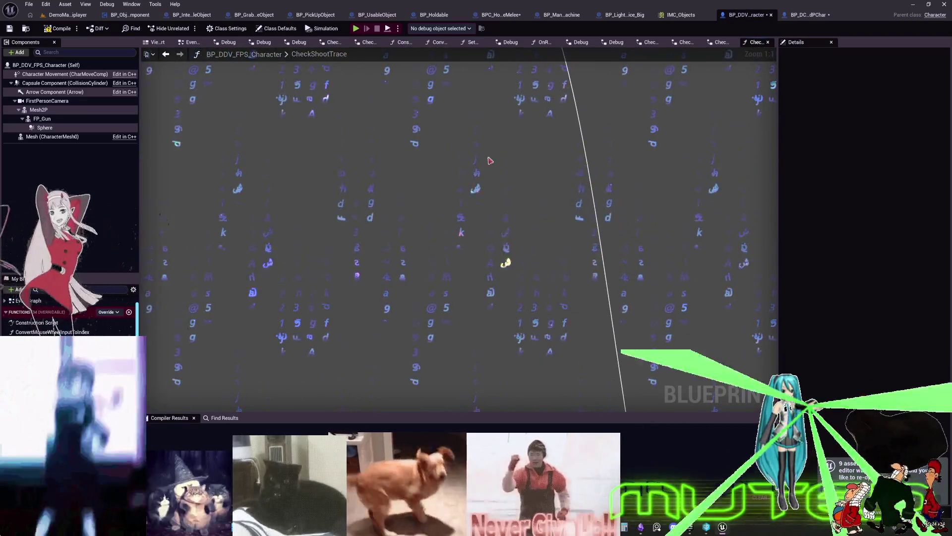
scroll(539, 262, "down", 3)
left_click_drag(540, 261, 349, 300)
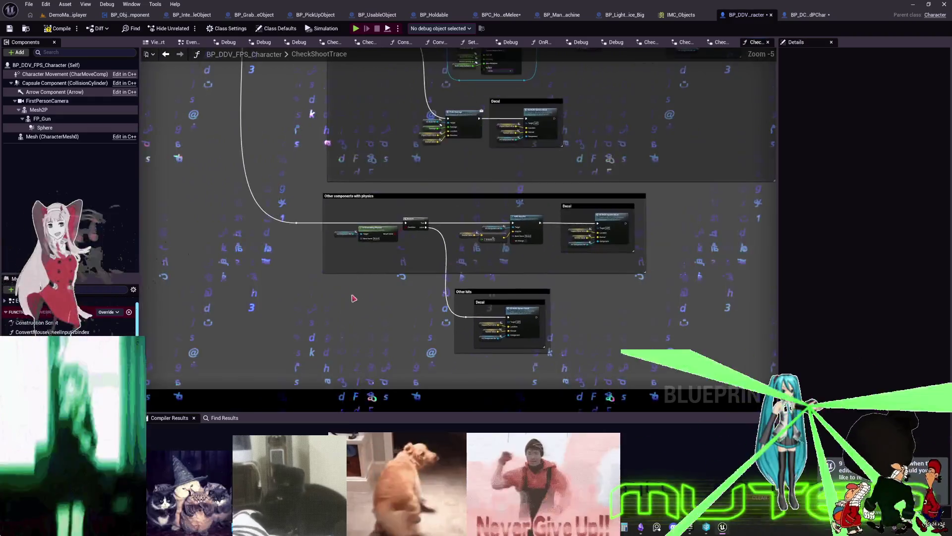
mouse_move(513, 192)
left_mouse_down()
mouse_move(328, 68)
mouse_move(372, 304)
left_mouse_up()
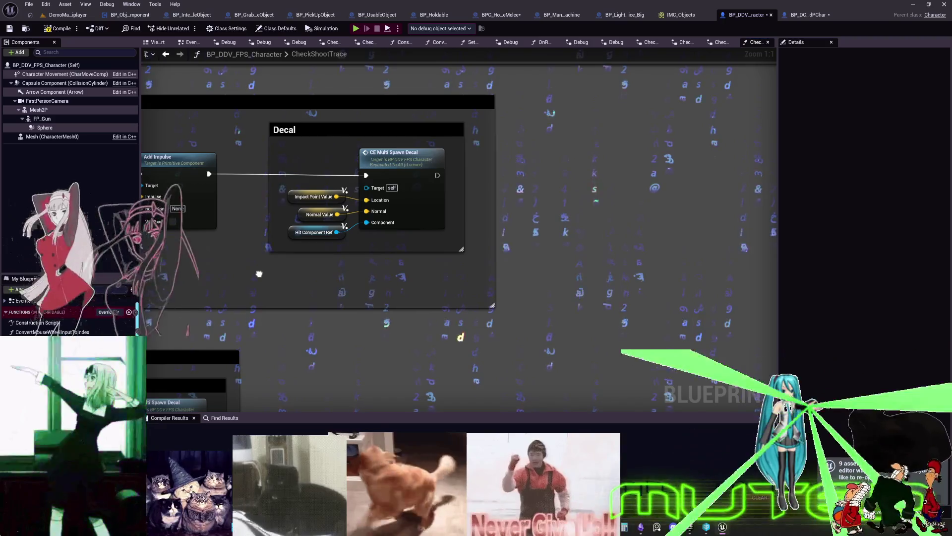
Pan across the damage sections to the Cast To BP_DestructiblePiece node
left_click_drag(258, 274, 802, 316)
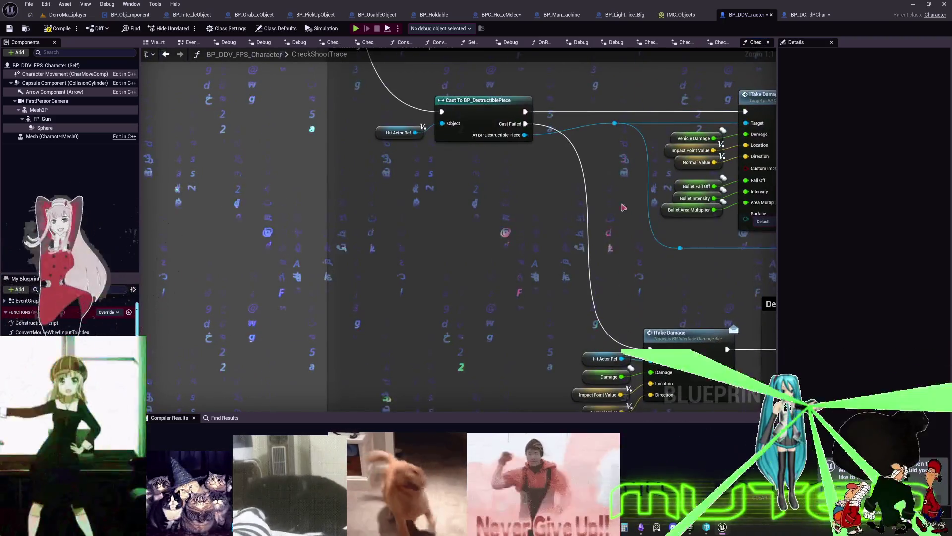
left_click_drag(565, 221, 521, 389)
mouse_move(313, 127)
left_mouse_down()
mouse_move(278, 298)
mouse_move(348, 212)
mouse_move(472, 324)
mouse_move(513, 257)
mouse_move(198, 258)
left_mouse_up()
scroll(472, 324, "down", 2)
scroll(674, 256, "up", 2)
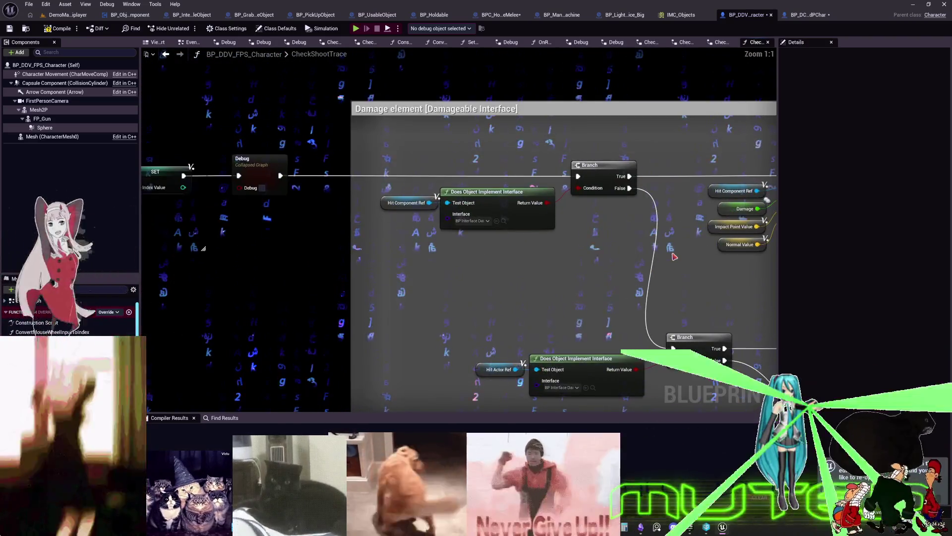
mouse_move(659, 269)
left_mouse_down()
mouse_move(695, 285)
mouse_move(457, 277)
mouse_move(452, 189)
left_mouse_up()
scroll(457, 276, "down", 1)
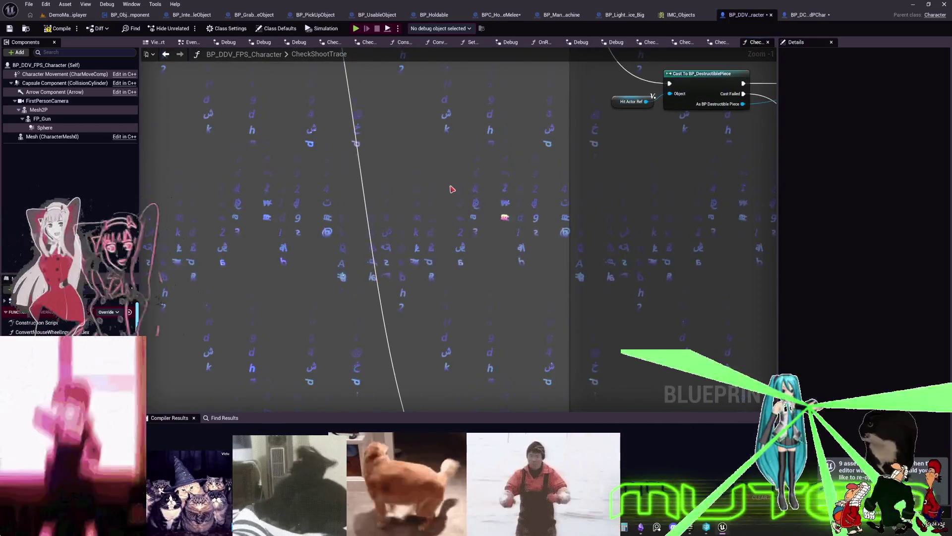
scroll(453, 194, "down", 1)
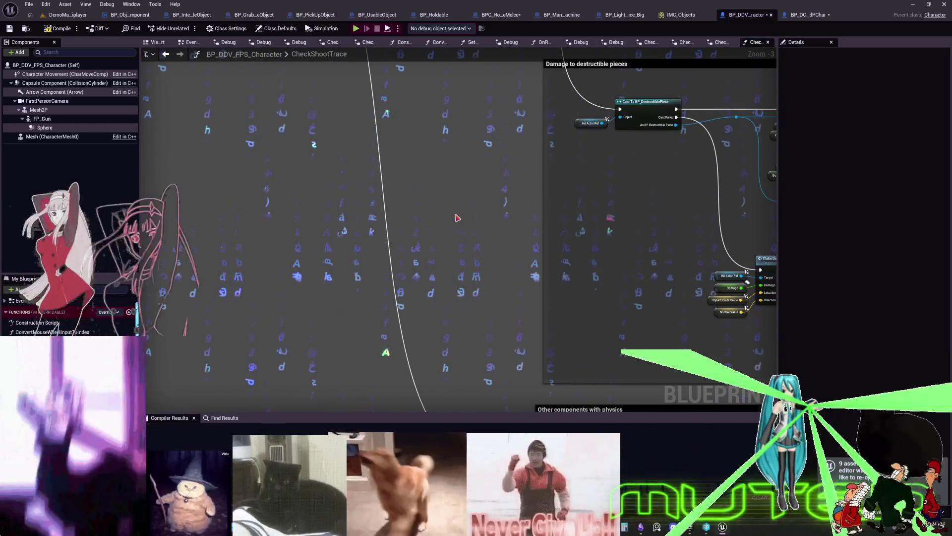
Run a Play test, open BP_DCAdv_ThirdPChar from the compile error, and inspect the erroring Check Shoot Trace node
left_click(355, 28)
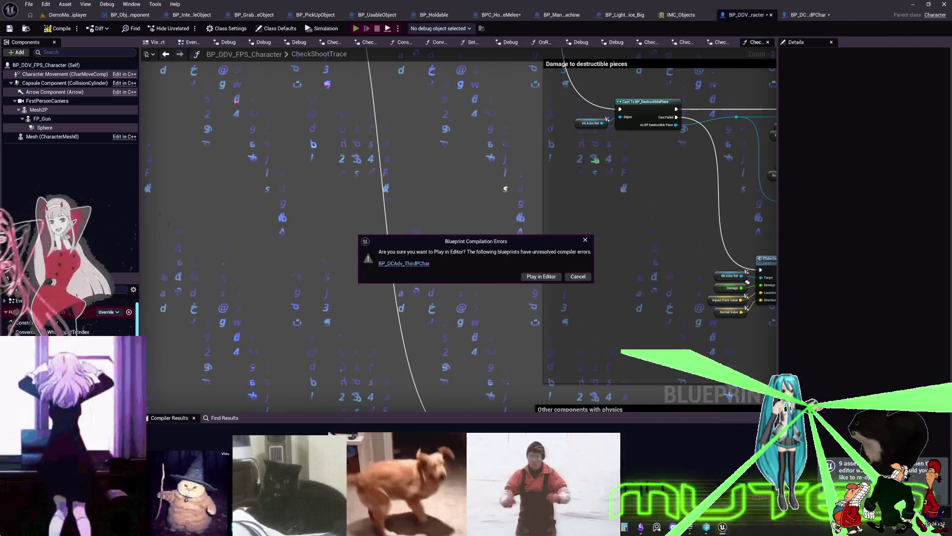
left_click(423, 264)
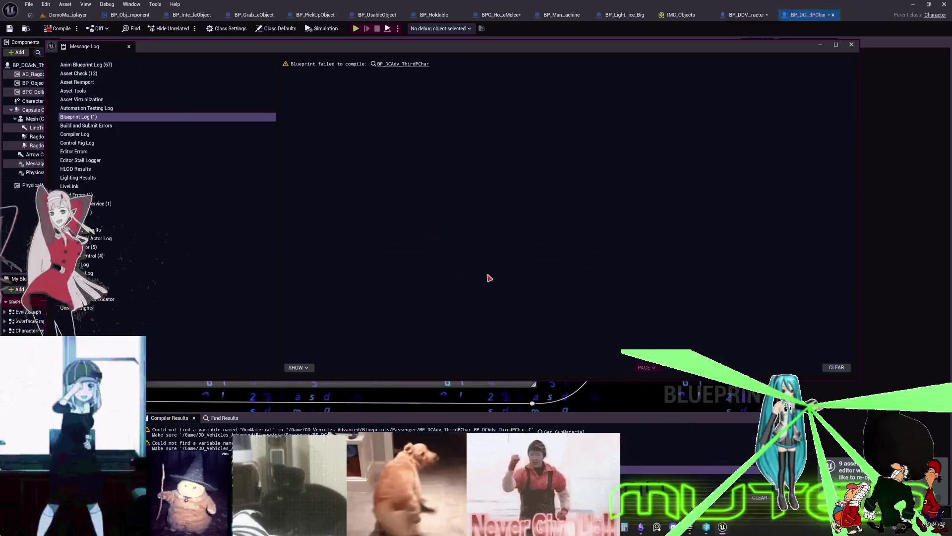
left_click(852, 45)
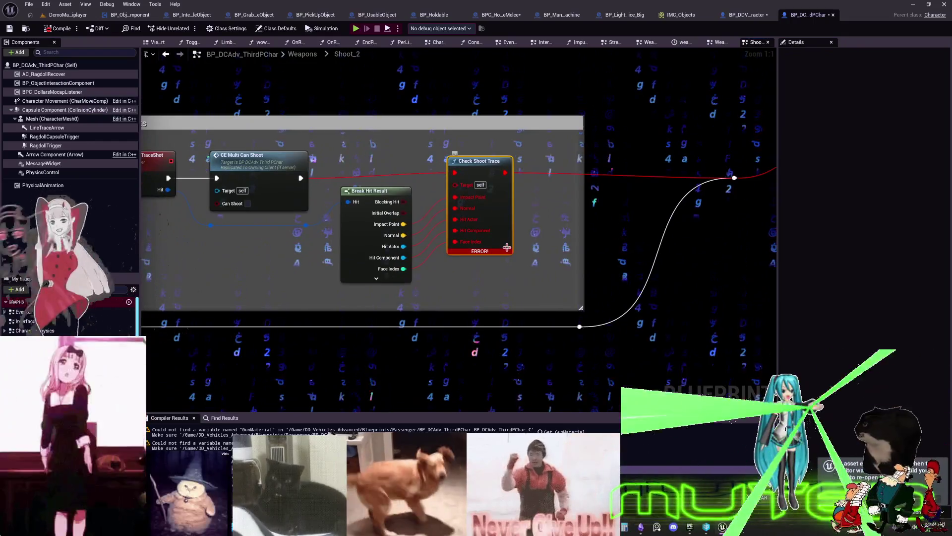
mouse_move(507, 247)
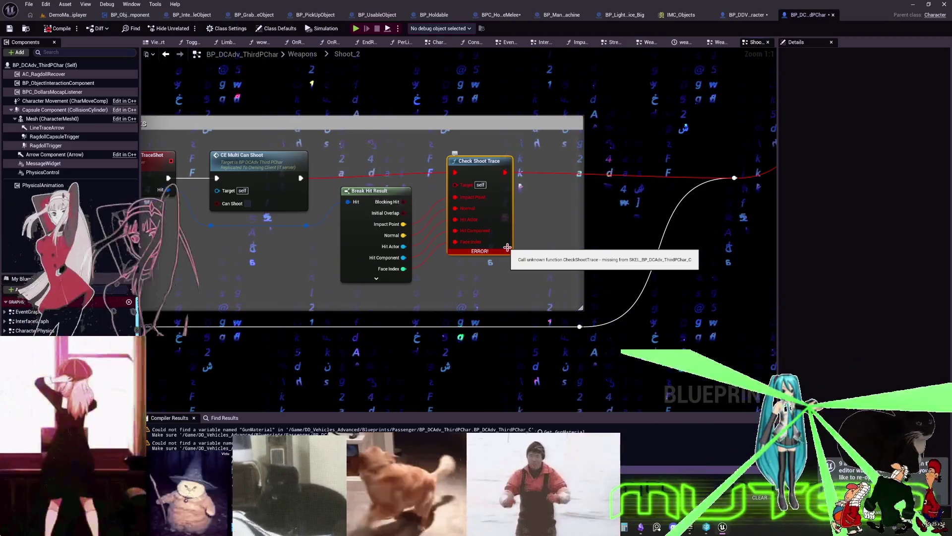
left_click(742, 16)
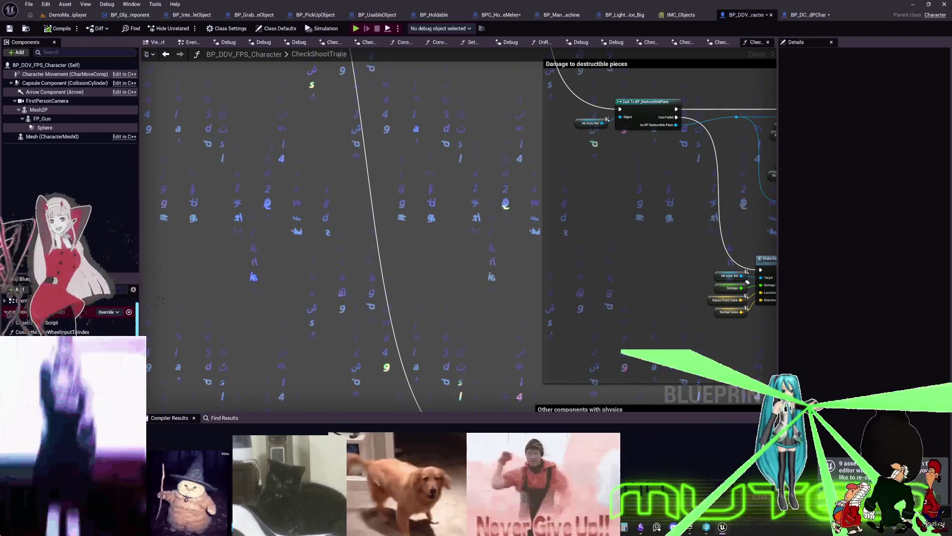
Close the BP_DDV_FPS_Character blueprint and open BP_DCAdv_ThirdPChar's ConvertMouseWheelInputToIndex function graph
left_click(771, 15)
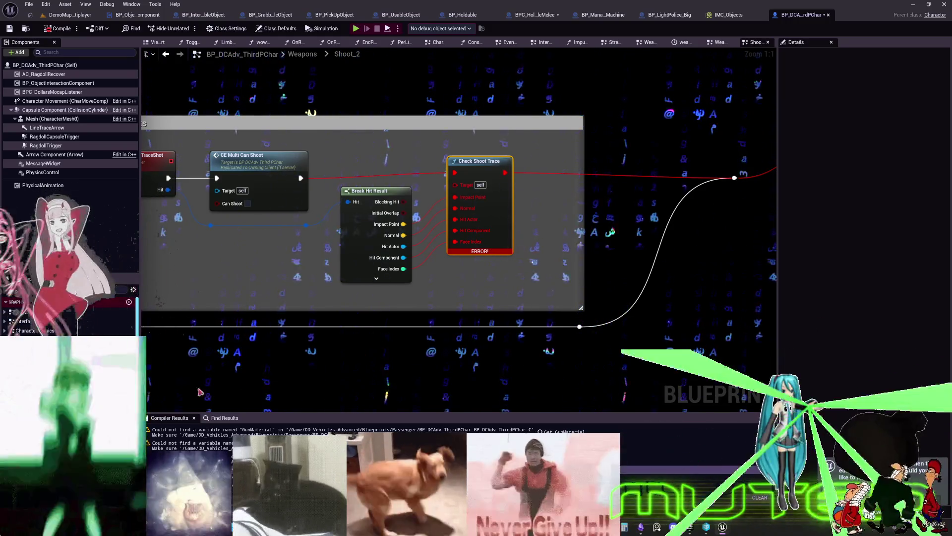
scroll(58, 318, "down", 3)
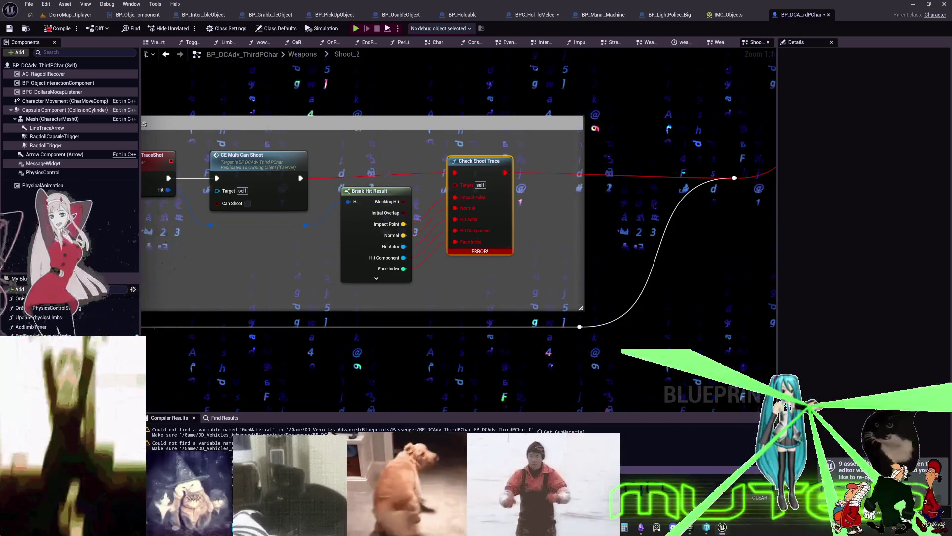
scroll(57, 318, "up", 3)
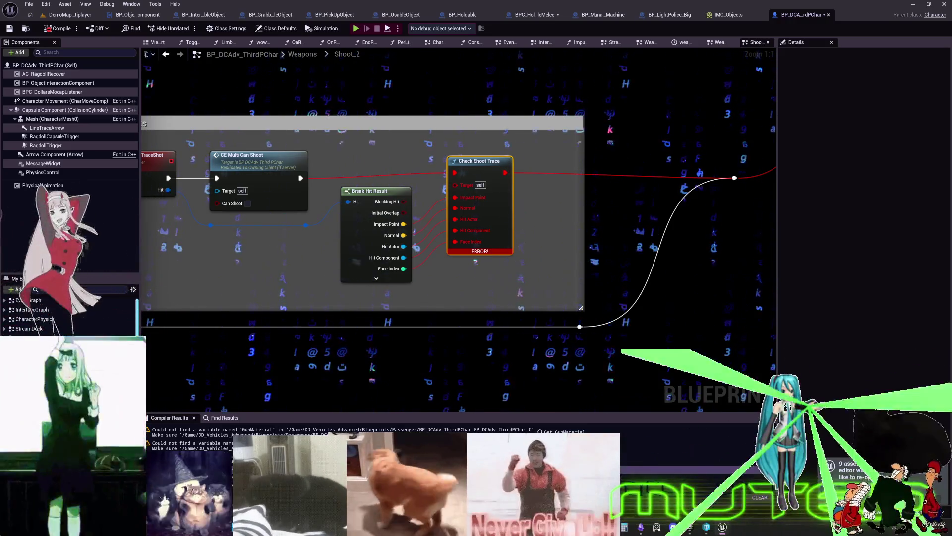
scroll(57, 317, "down", 3)
double_click(50, 300)
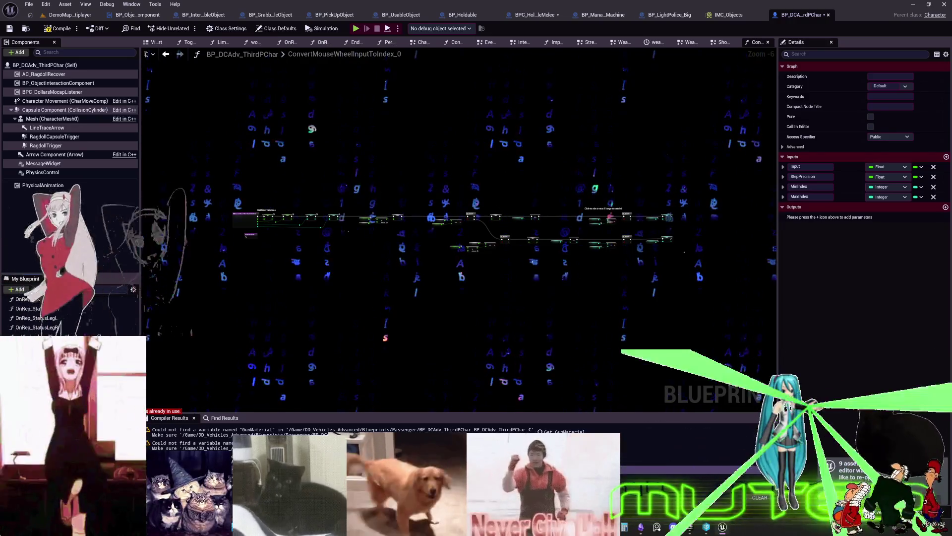
Delete ConvertMouseWheelInputToIndex from BP_DCAdv_ThirdPChar, confirming despite the in-use warning
scroll(69, 318, "up", 2)
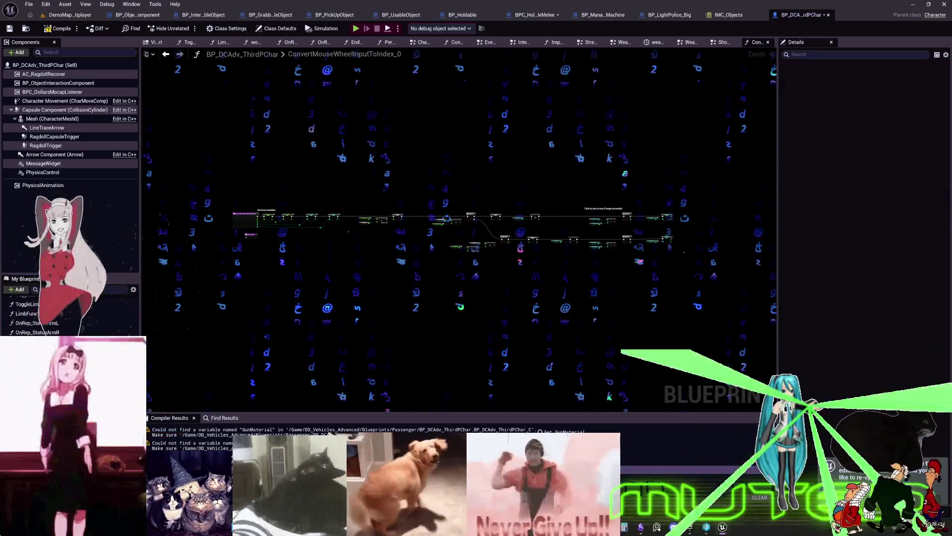
key("Delete")
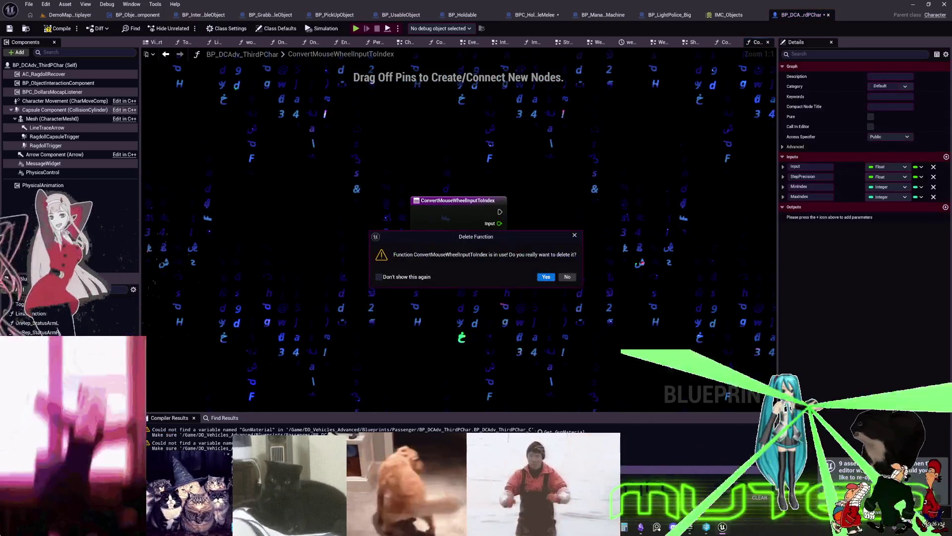
left_click(546, 278)
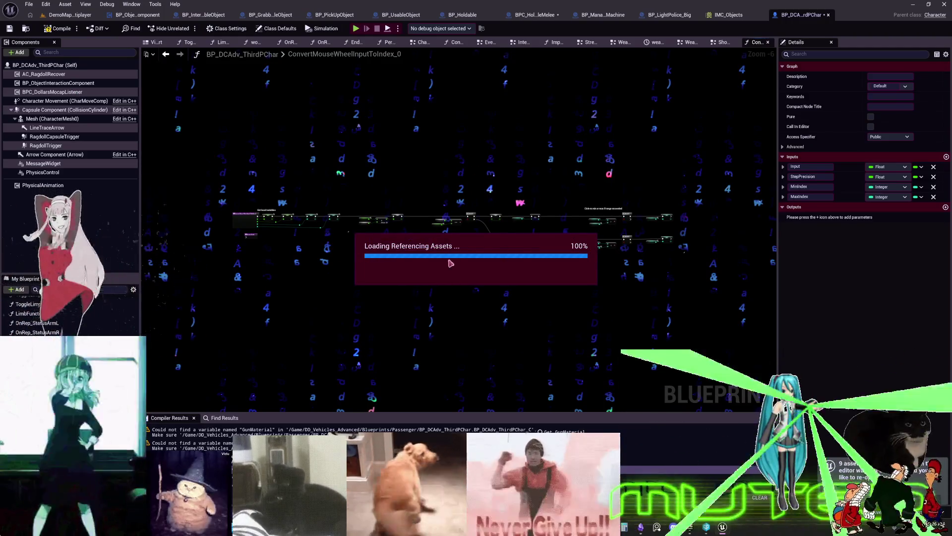
scroll(477, 280, "down", 5)
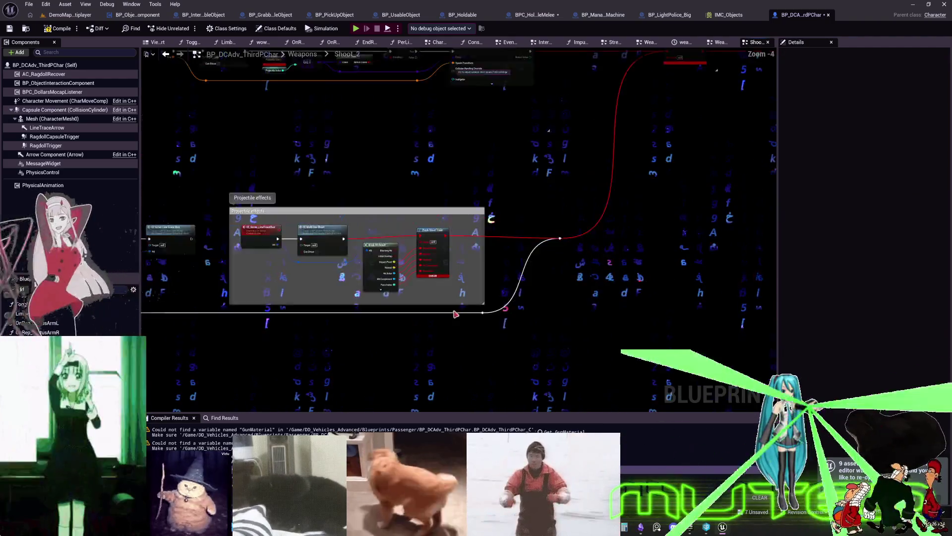
Go up to the Weapons graph and delete all its selected comment boxes and nodes
scroll(478, 280, "down", 4)
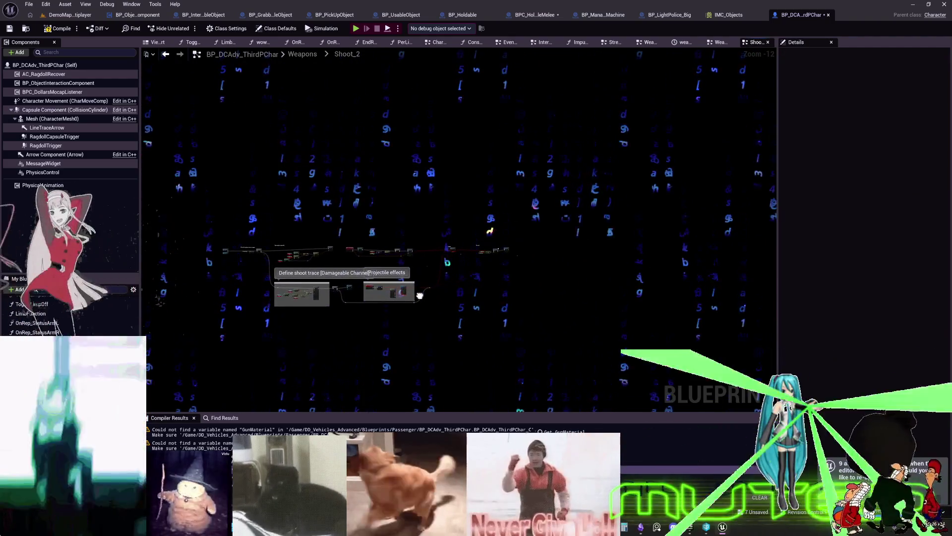
left_click_drag(498, 296, 489, 301)
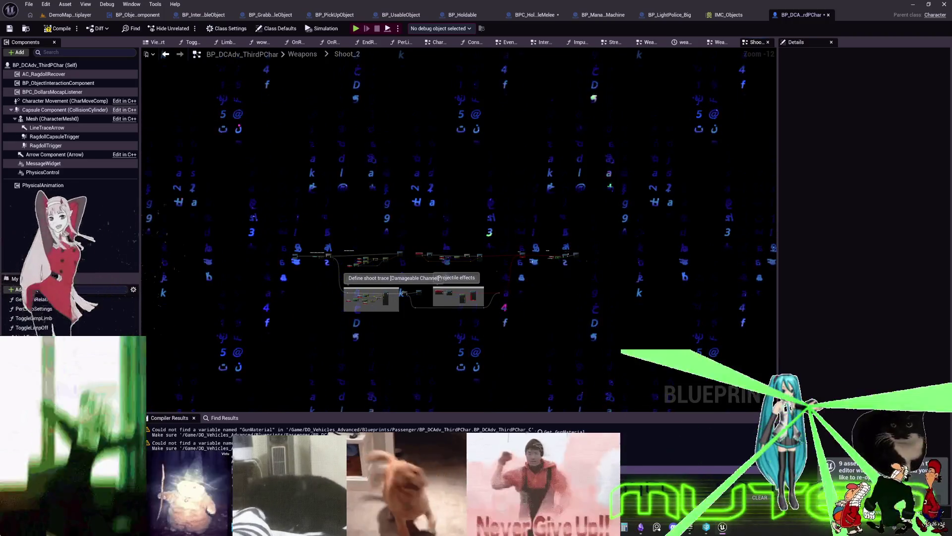
scroll(302, 291, "up", 5)
scroll(380, 171, "up", 5)
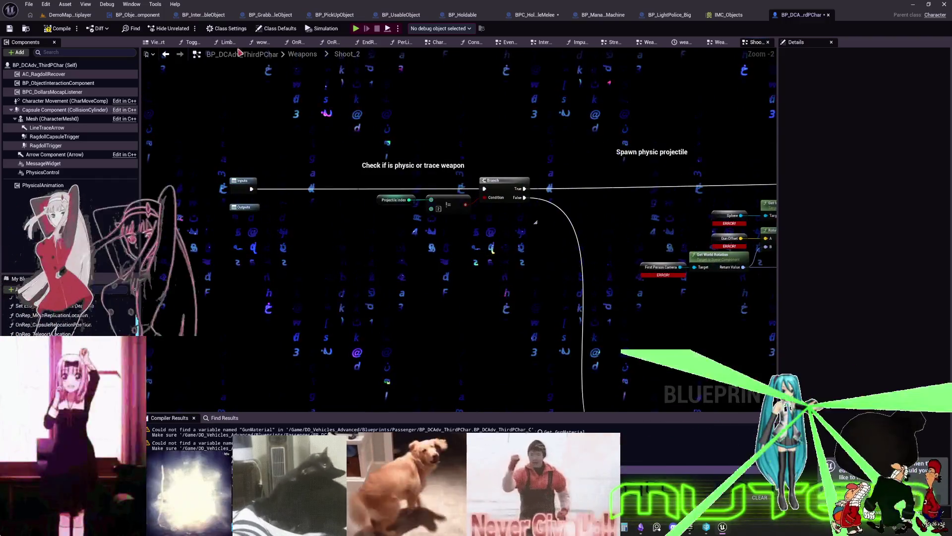
left_click(304, 54)
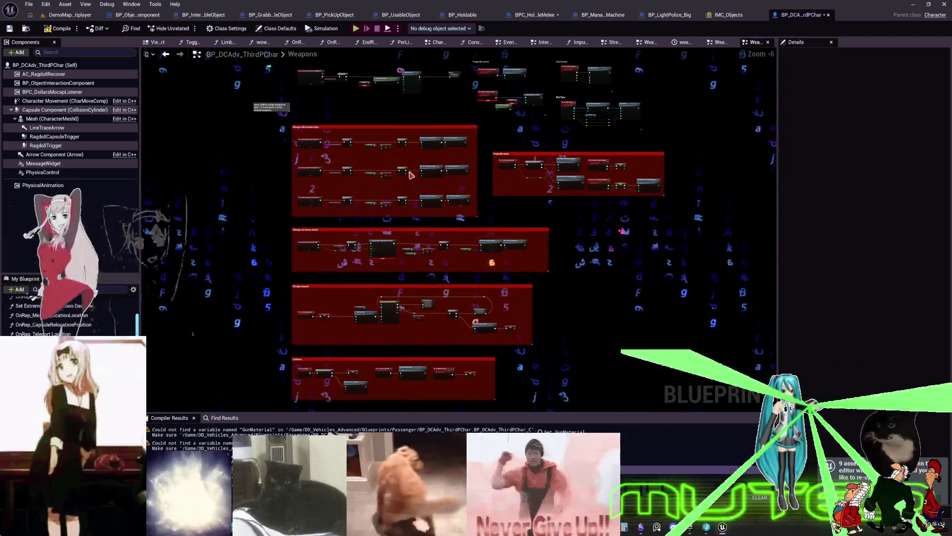
scroll(391, 203, "down", 3)
left_click_drag(606, 293, 287, 138)
scroll(342, 188, "up", 4)
key("Delete")
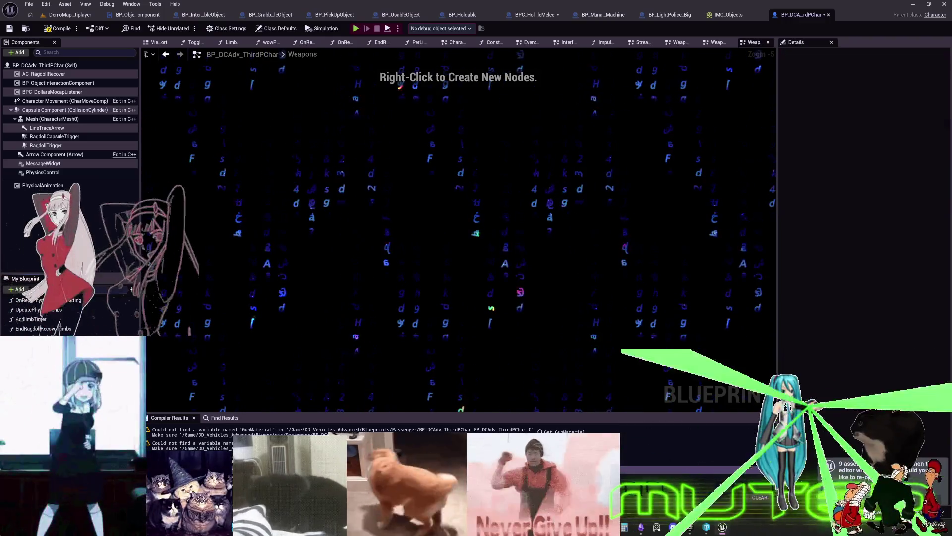
Keep the wowPoweredCalculateImpact function, compile the blueprint, and open the SpawnDecal function
key("Delete")
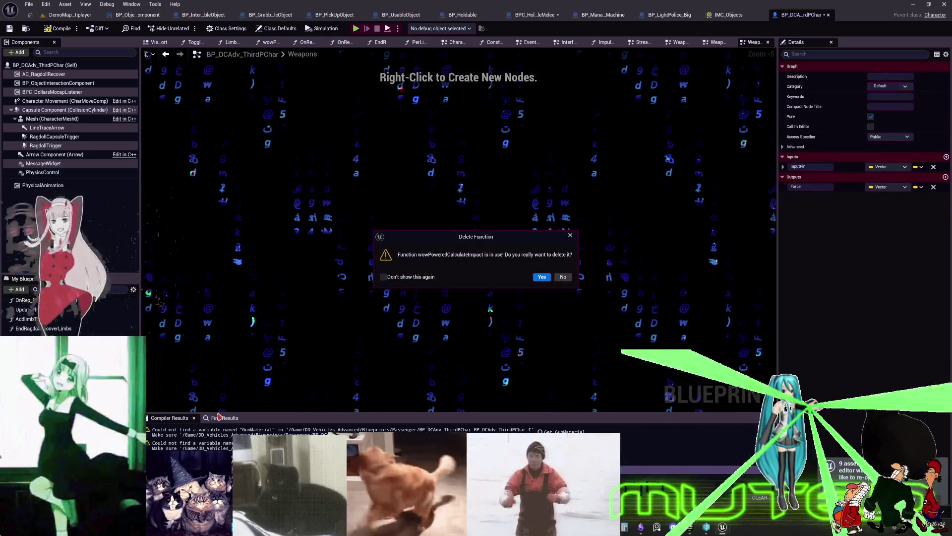
left_click(564, 277)
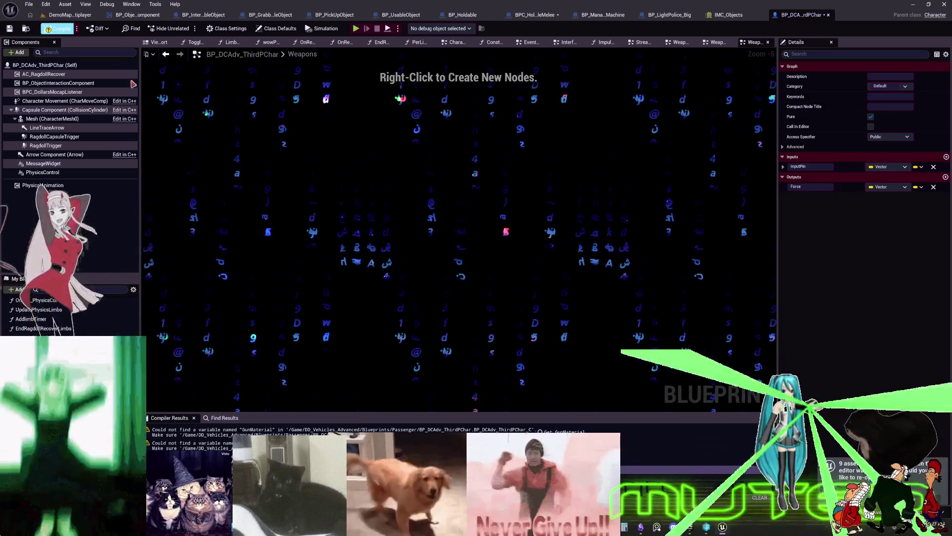
key("F7")
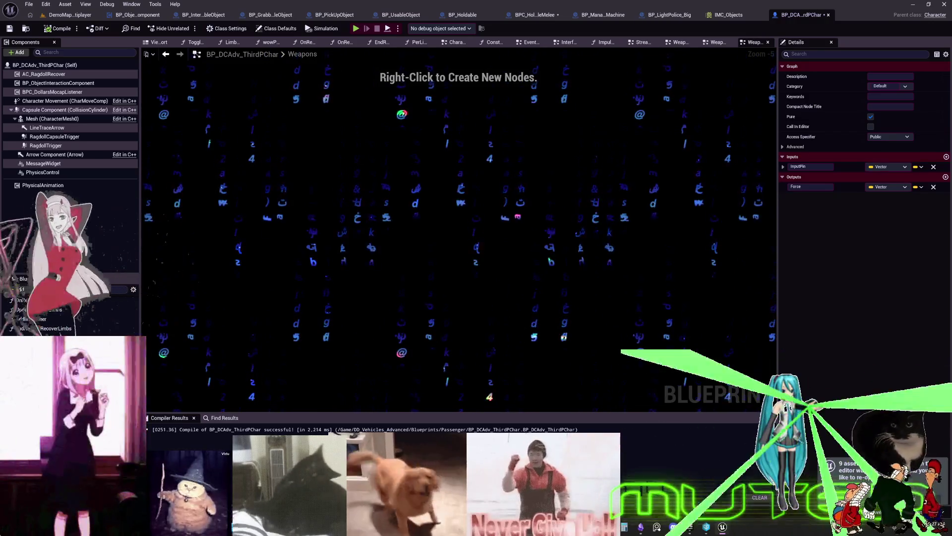
double_click(40, 300)
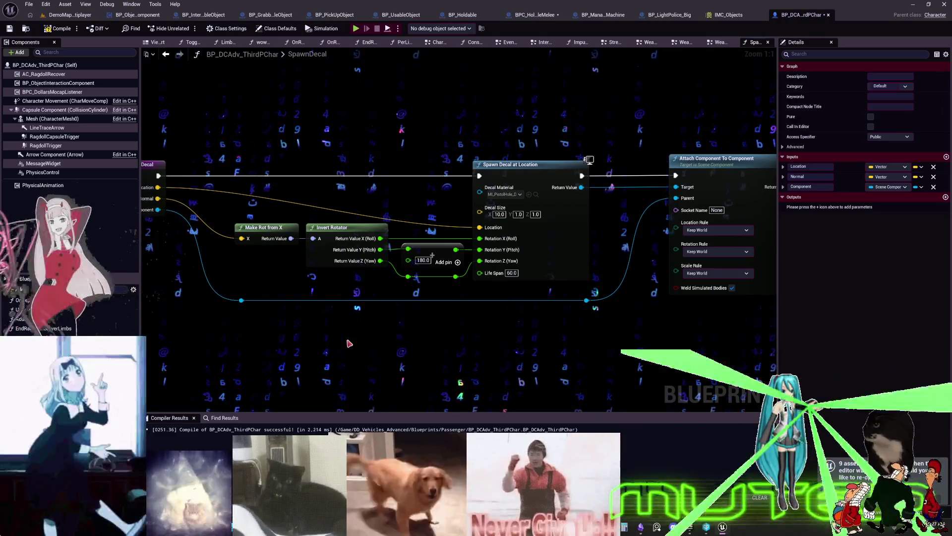
Paste the copied nodes into SpawnDecal, creating a matching CE_MultiSpawnDecal function for the unresolved reference
left_click_drag(350, 343, 460, 340)
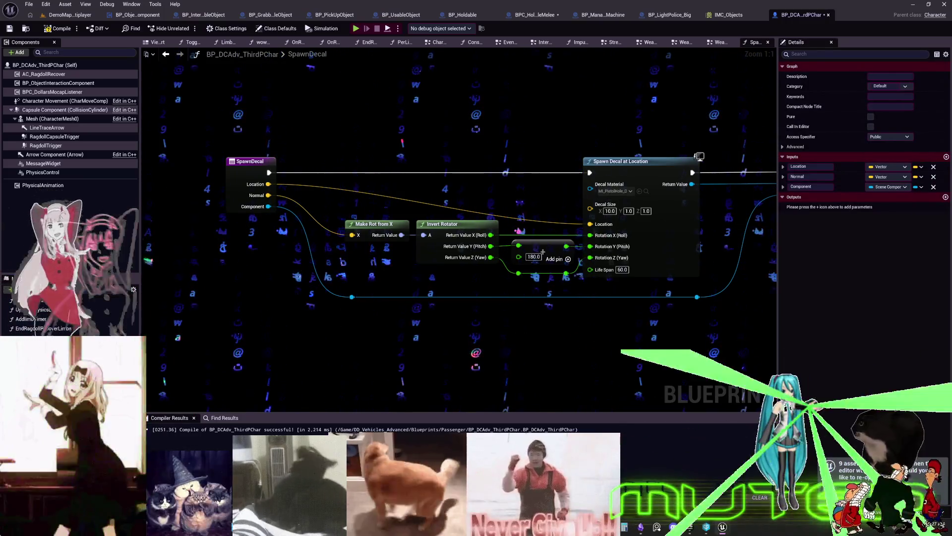
key("ctrl+v")
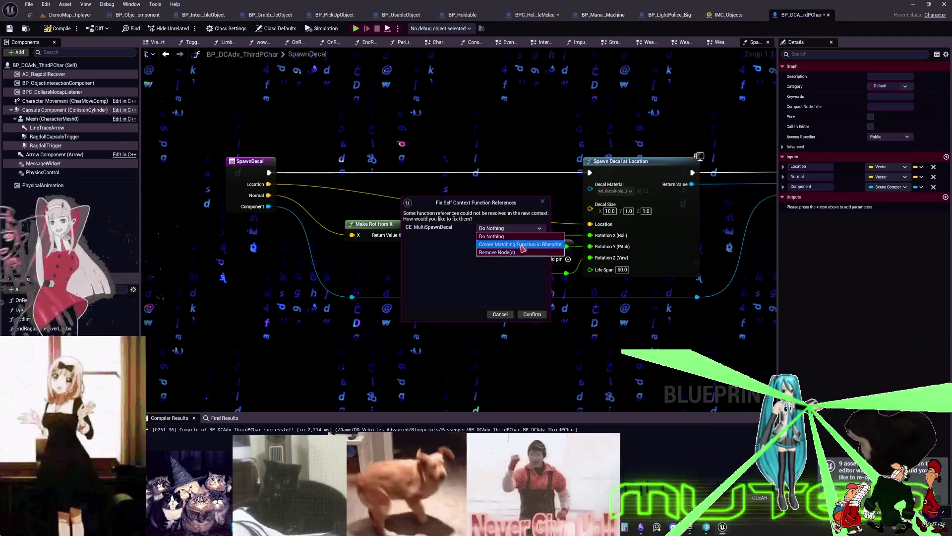
left_click(526, 244)
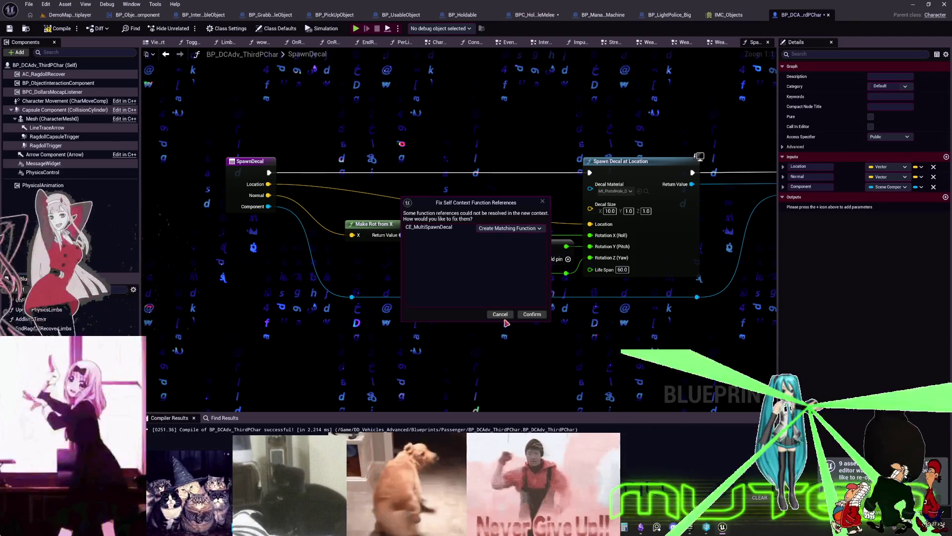
left_click(531, 314)
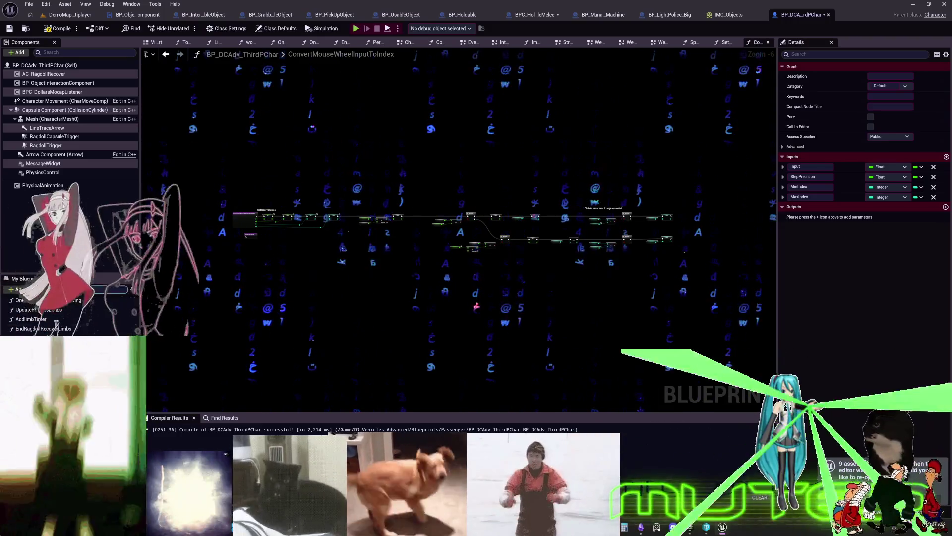
Return to the Weapons graph, open CheckShootTrace, and jump to the GunMaterial error in SetGunOpacity_2
key("alt+Left")
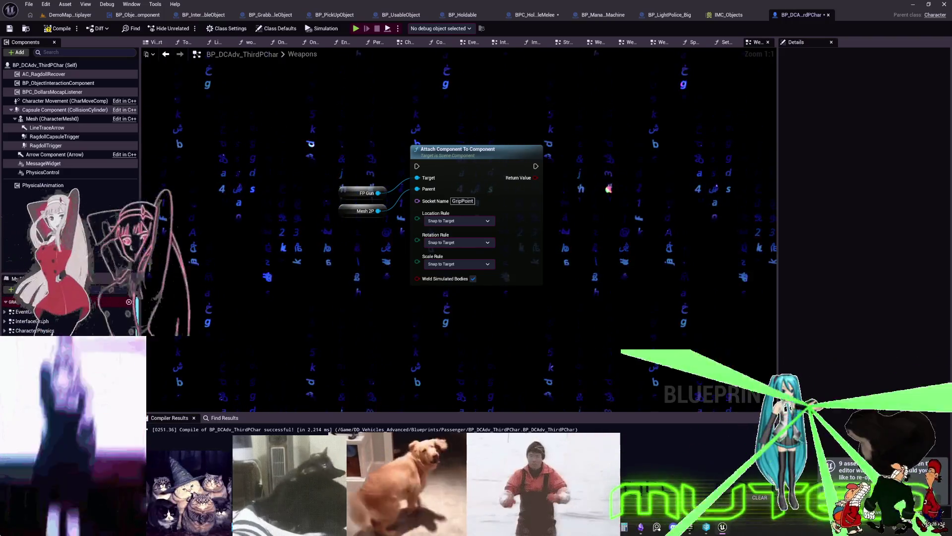
scroll(561, 274, "down", 7)
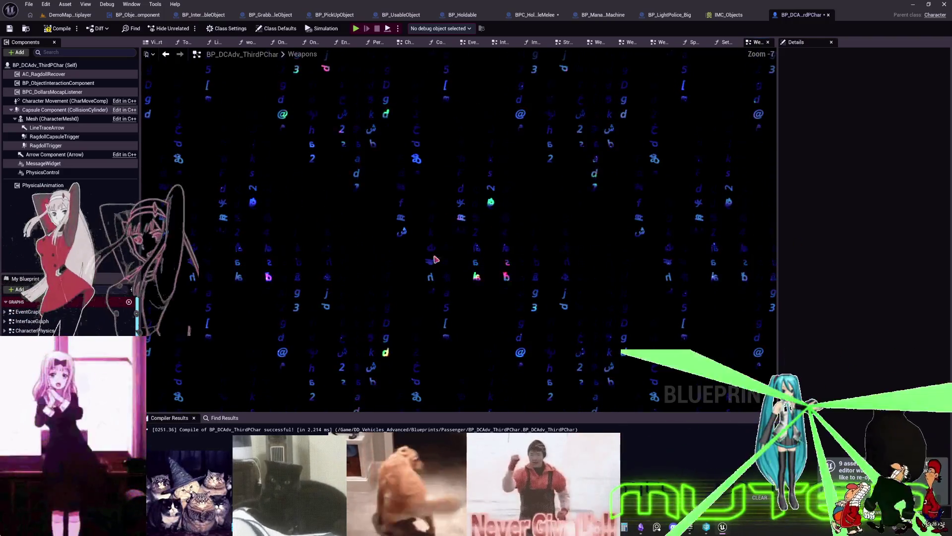
scroll(423, 259, "up", 3)
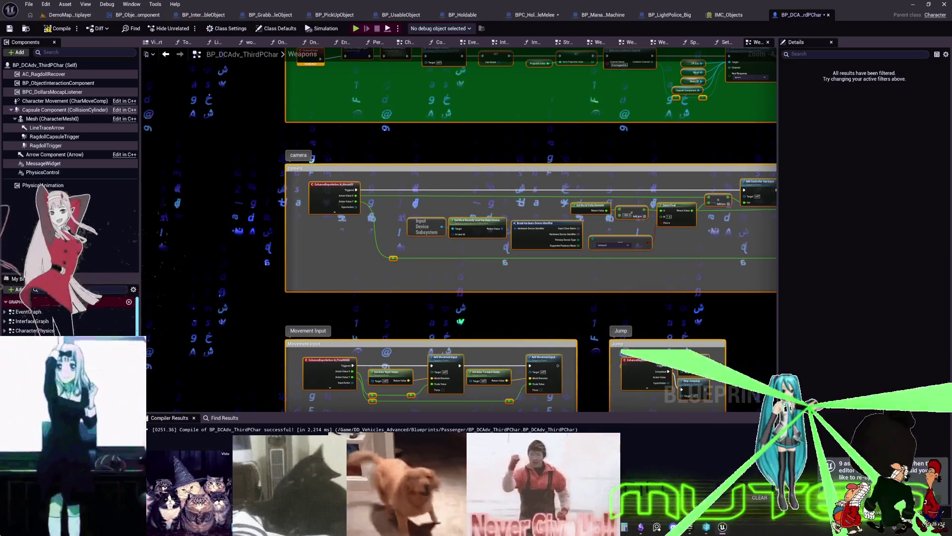
scroll(70, 317, "down", 3)
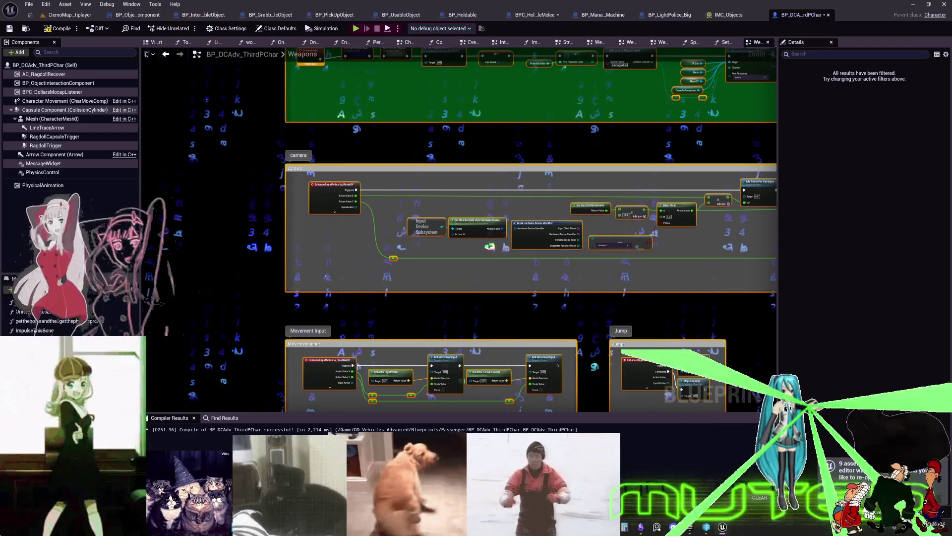
double_click(506, 187)
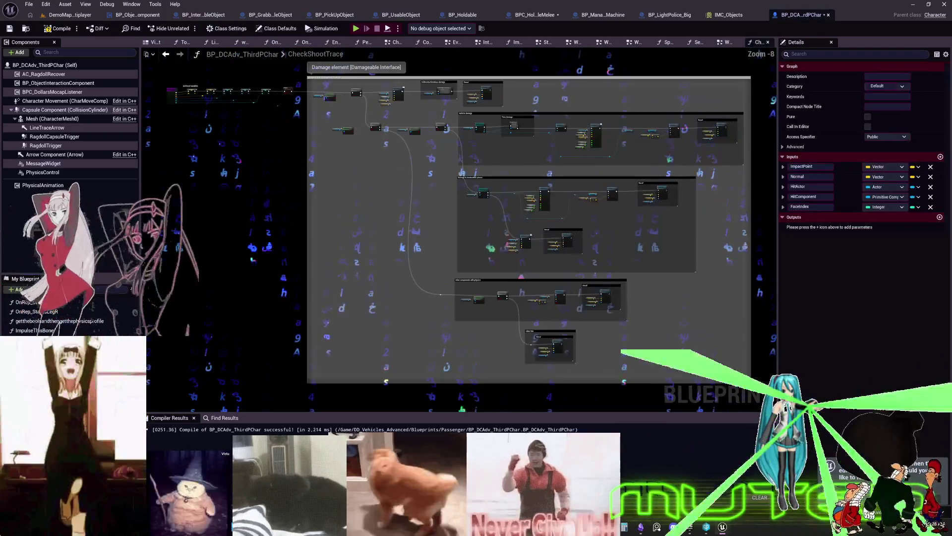
left_click(57, 29)
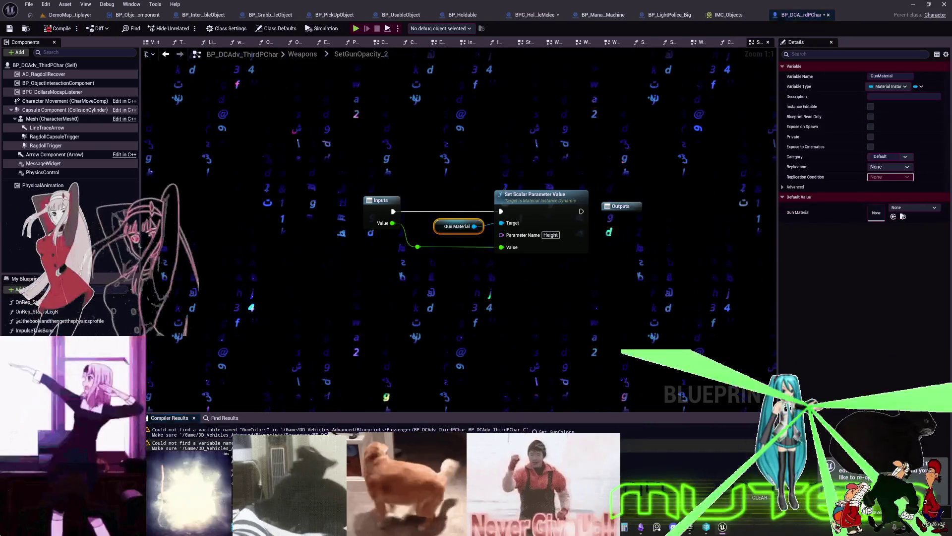
Create the missing GunColors and FP_Gun variables from their broken nodes and recompile
right_click(439, 226)
left_click(477, 250)
left_click(58, 29)
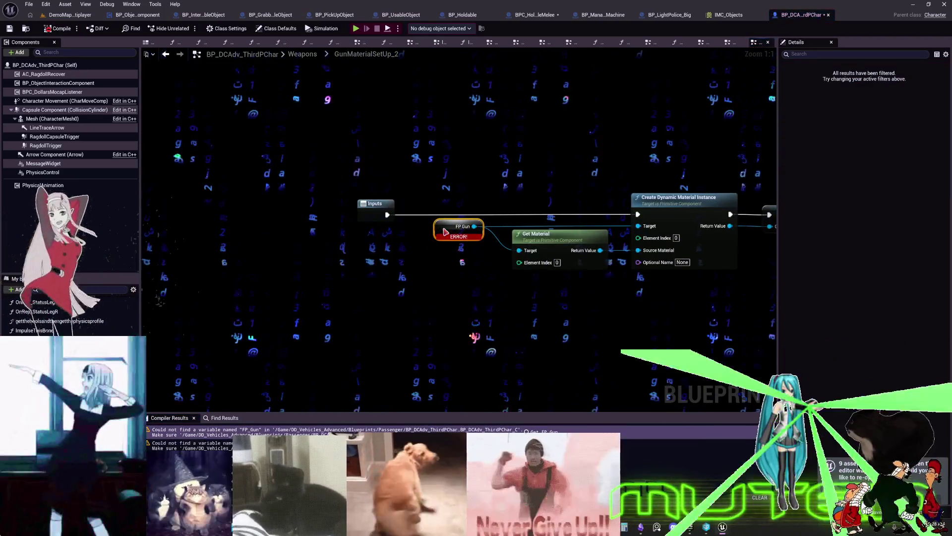
right_click(448, 236)
left_click(466, 245)
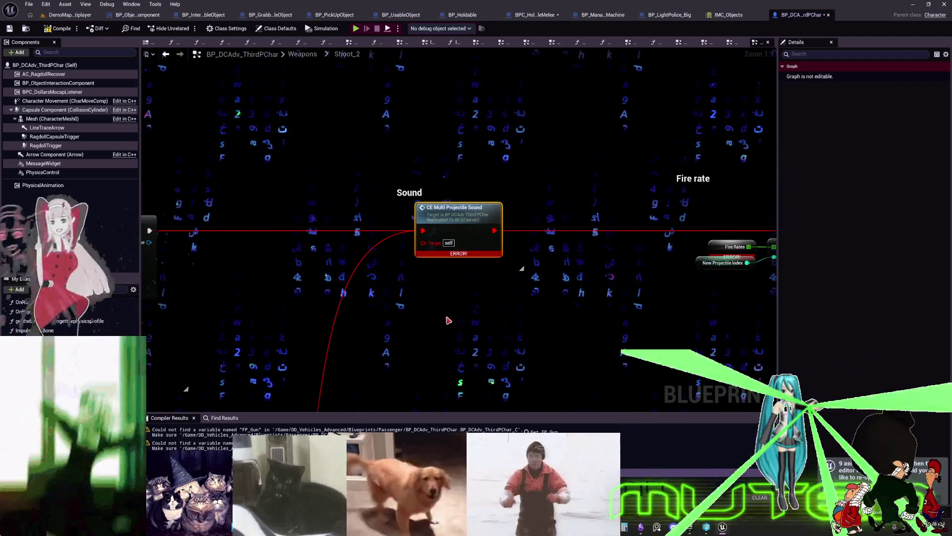
double_click(464, 221)
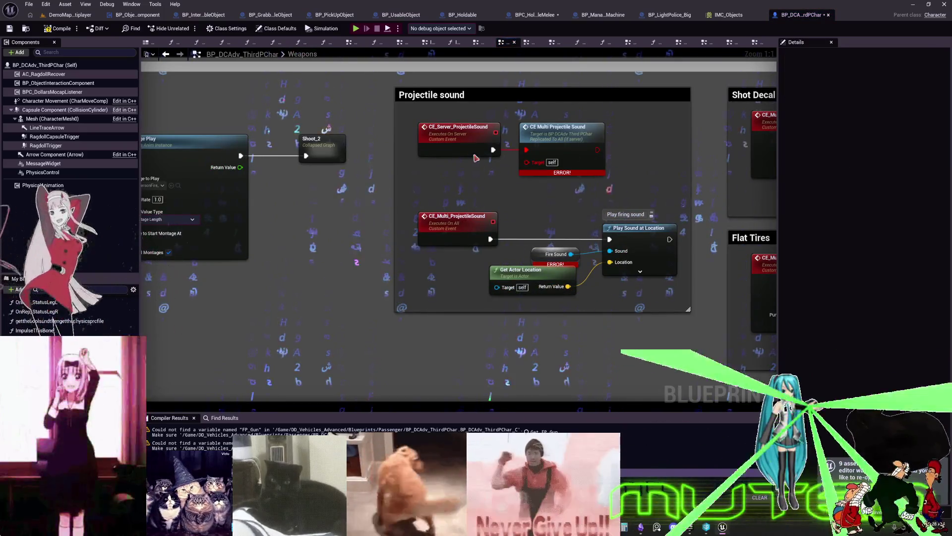
Create the missing FireSound variable from the broken Fire Sound node in the projectile sound group
left_click(452, 224)
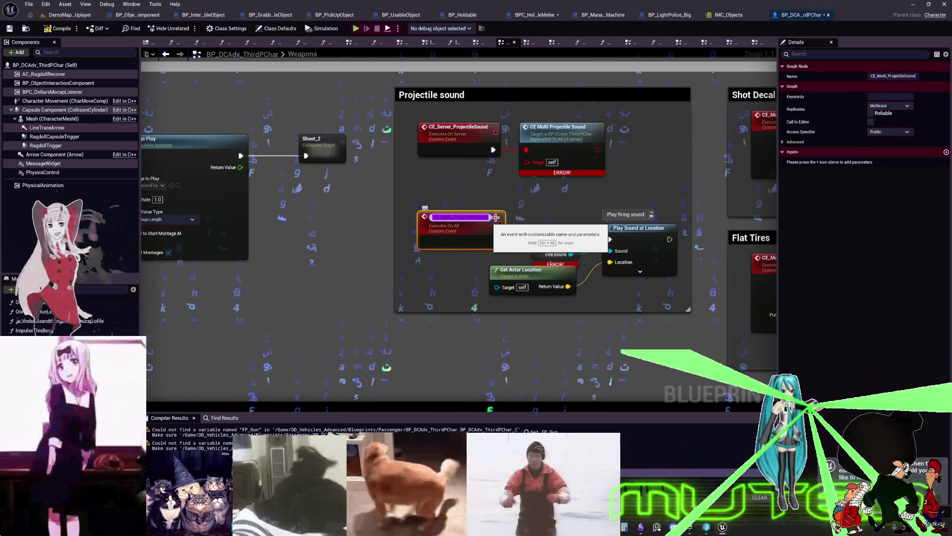
left_click(536, 259)
right_click(536, 259)
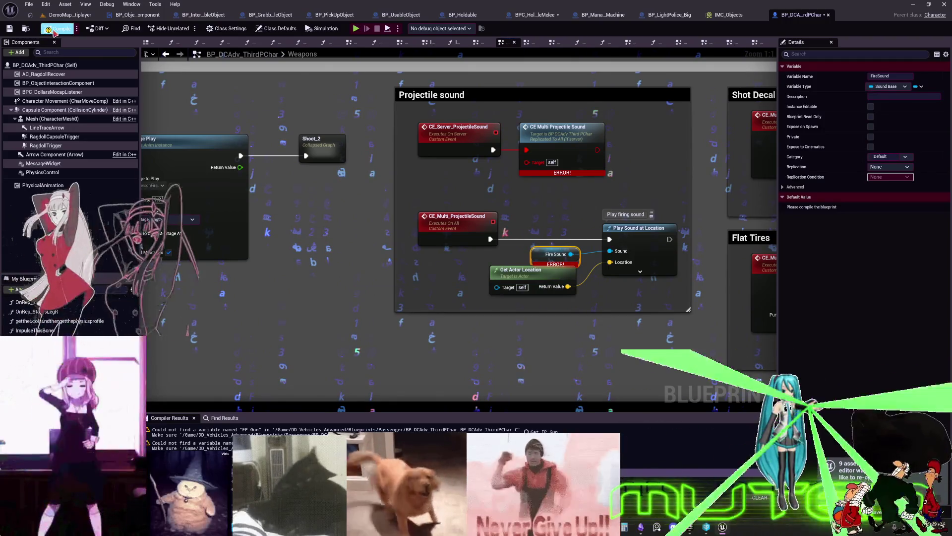
left_click(77, 28)
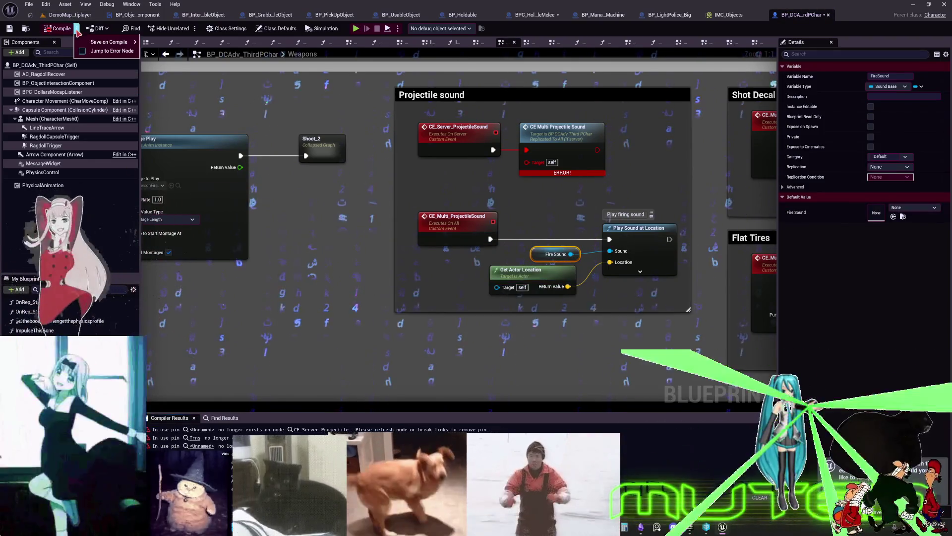
Refresh the BeginPlay custom event node, then jump to Shoot_2's CE_Server_Projectile error
scroll(410, 199, "down", 12)
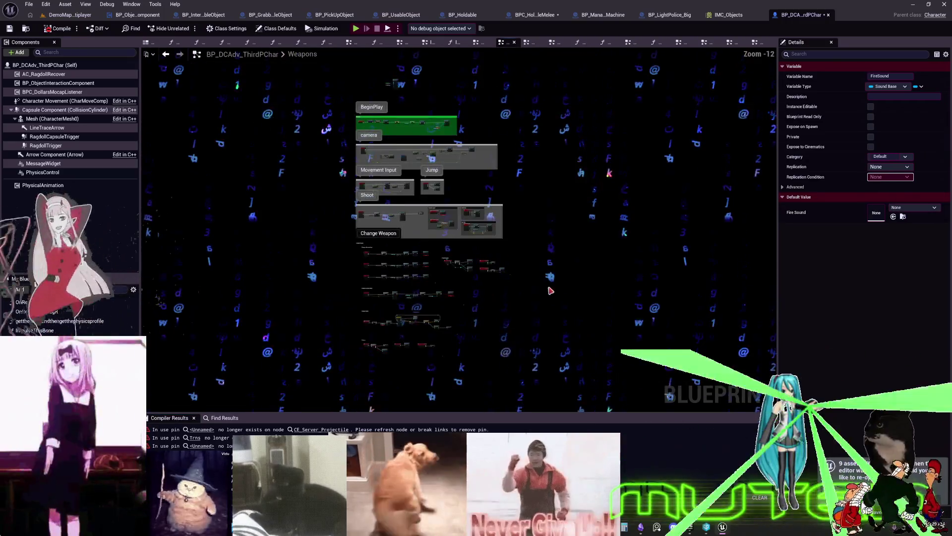
scroll(425, 279, "up", 11)
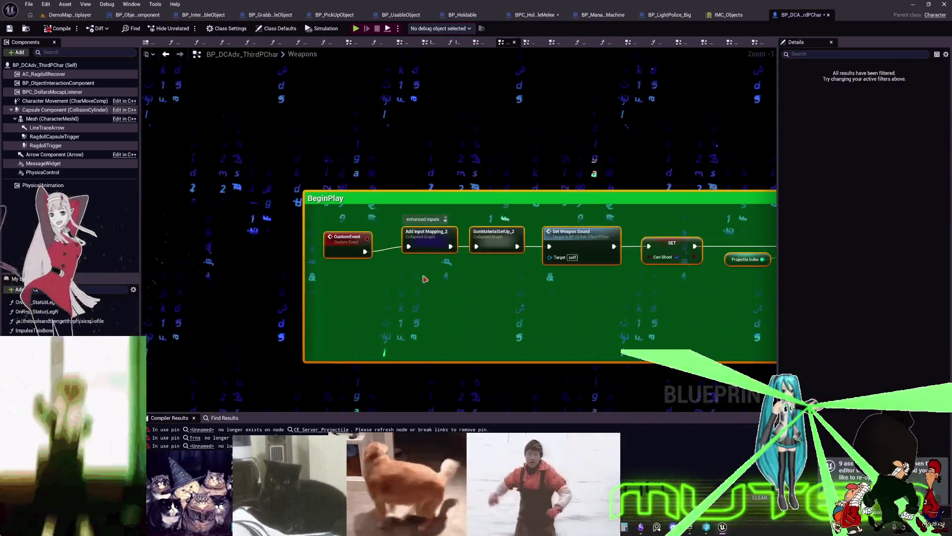
scroll(425, 278, "up", 1)
right_click(328, 235)
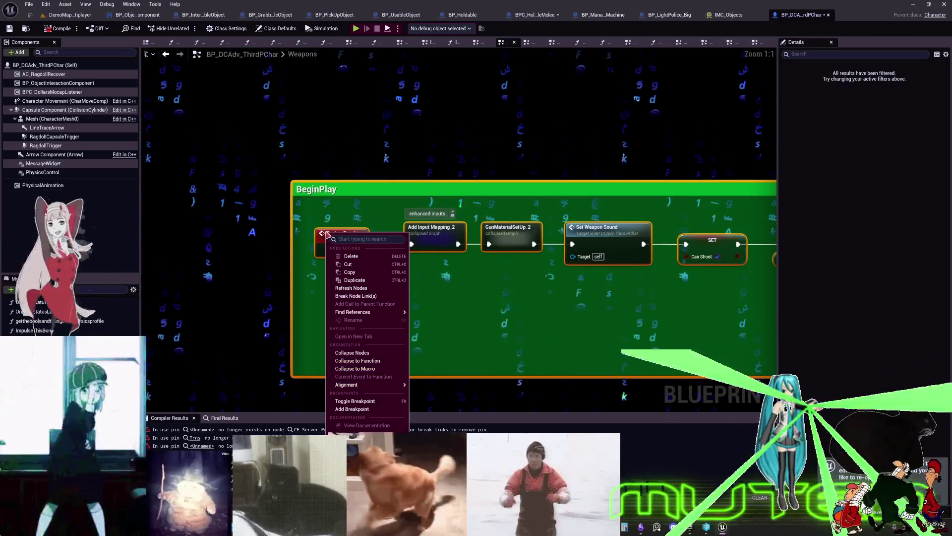
left_click(370, 290)
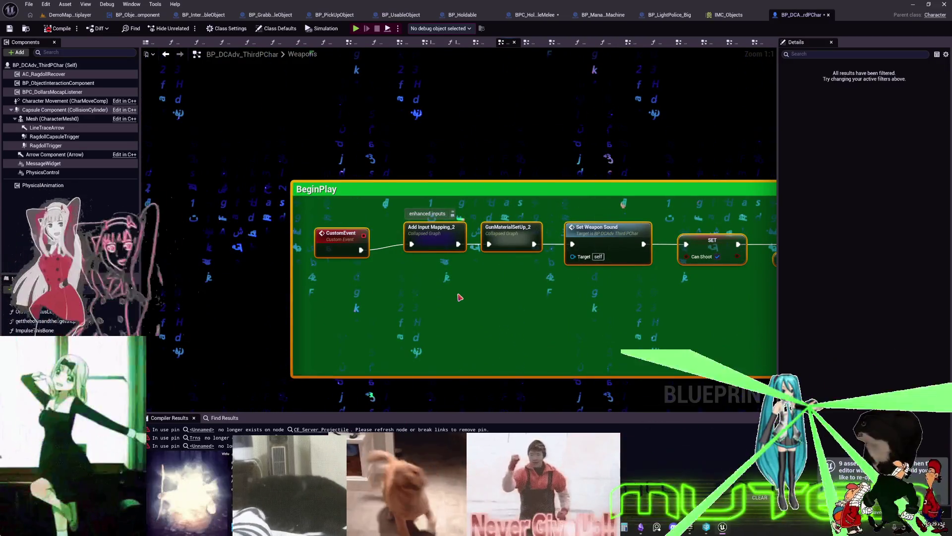
left_click_drag(463, 298, 404, 264)
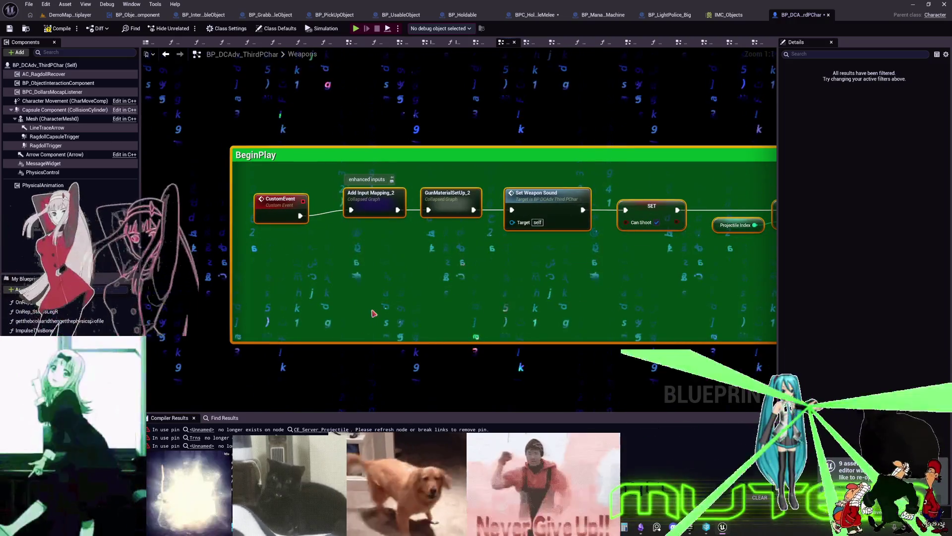
left_click(320, 430)
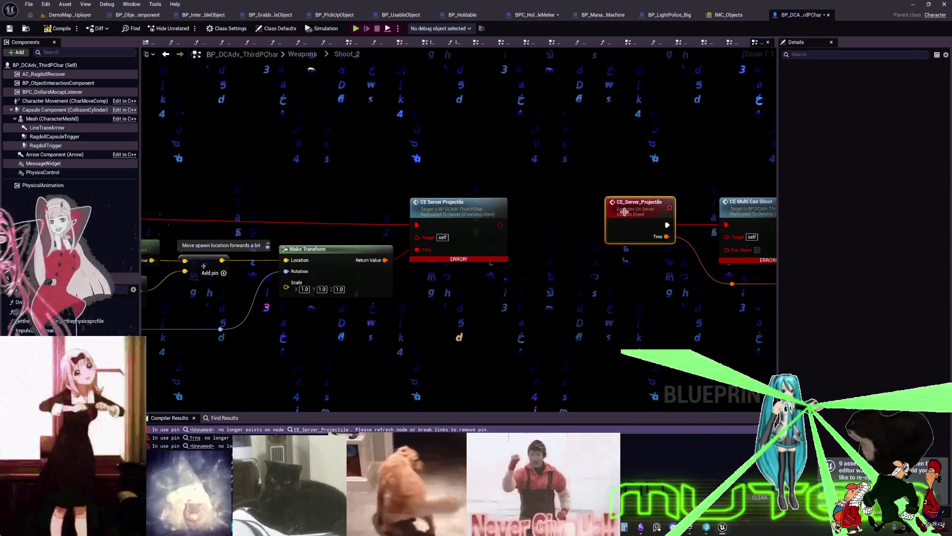
Paste a fresh CE Server Projectile call and wire the Branch's False output to it
left_click(425, 287)
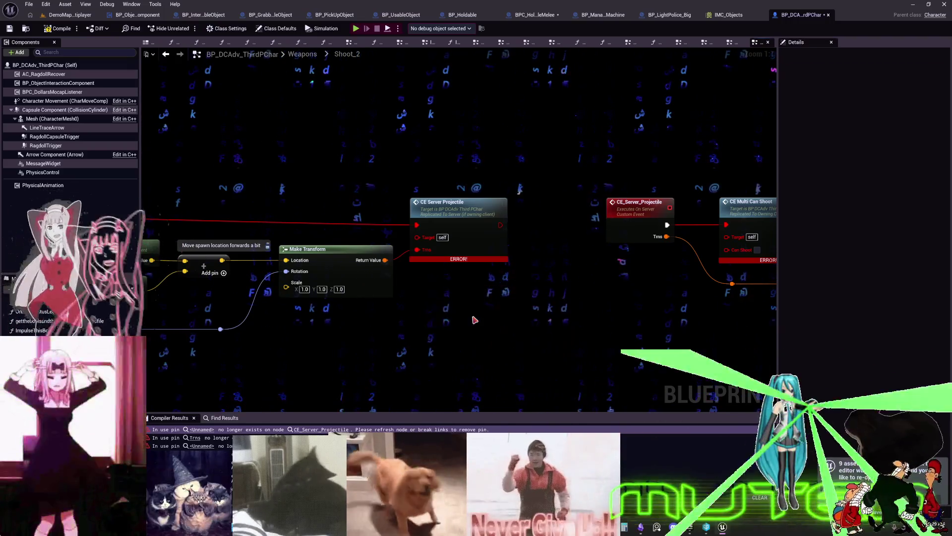
key("ctrl+v")
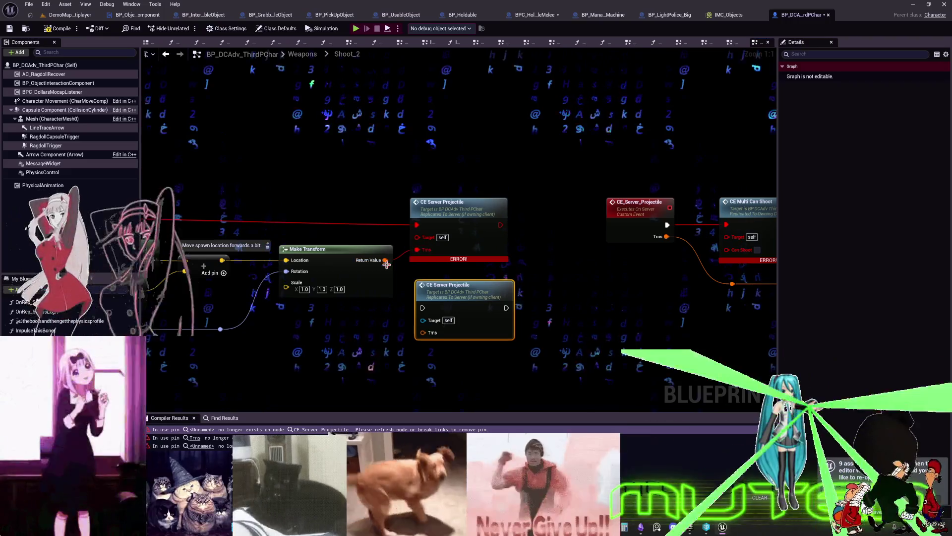
left_click_drag(293, 229, 702, 219)
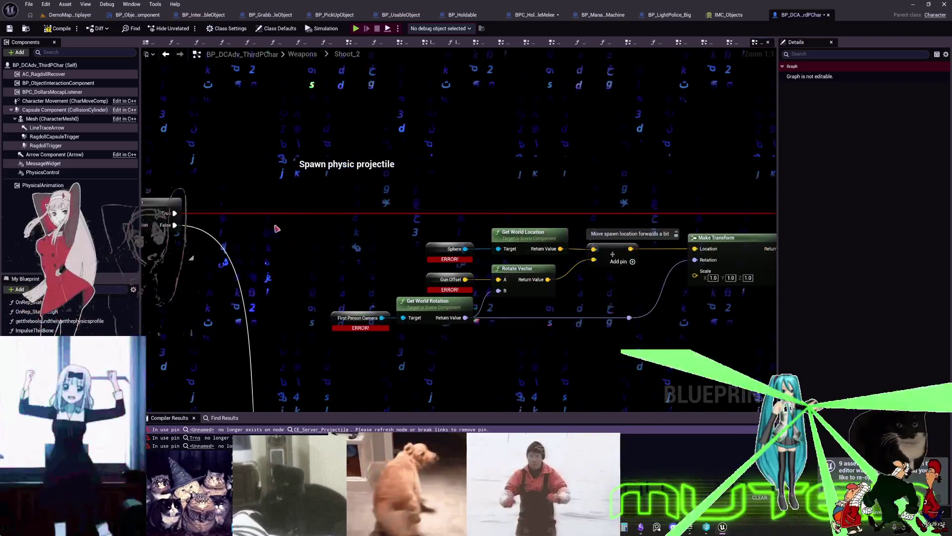
mouse_move(175, 225)
left_mouse_down()
mouse_move(734, 307)
mouse_move(705, 318)
mouse_move(539, 304)
left_mouse_up()
left_click_drag(201, 283, 530, 243)
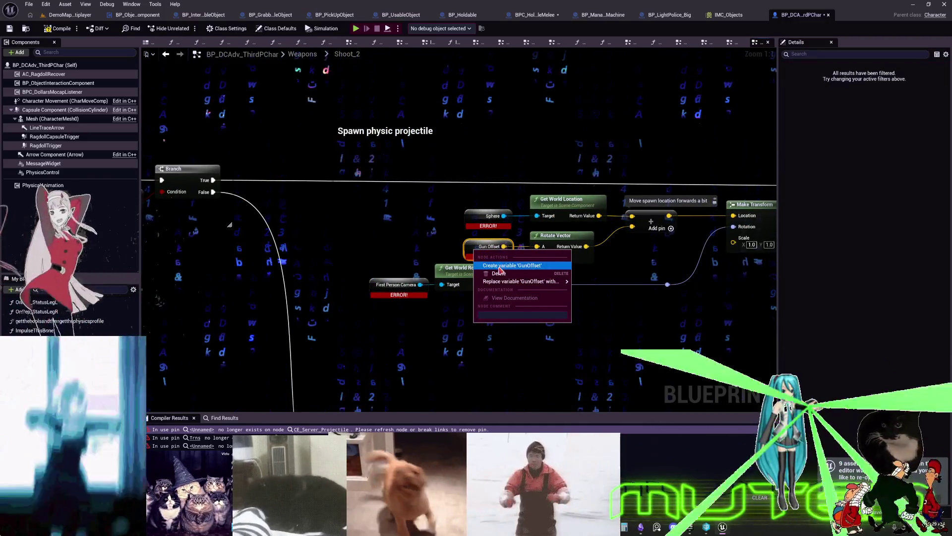
Inspect the broken Sphere and First Person Camera nodes and locate the CE_Server_LineTraceShot event
right_click(479, 227)
right_click(378, 287)
scroll(450, 294, "down", 2)
left_click_drag(764, 149, 231, 127)
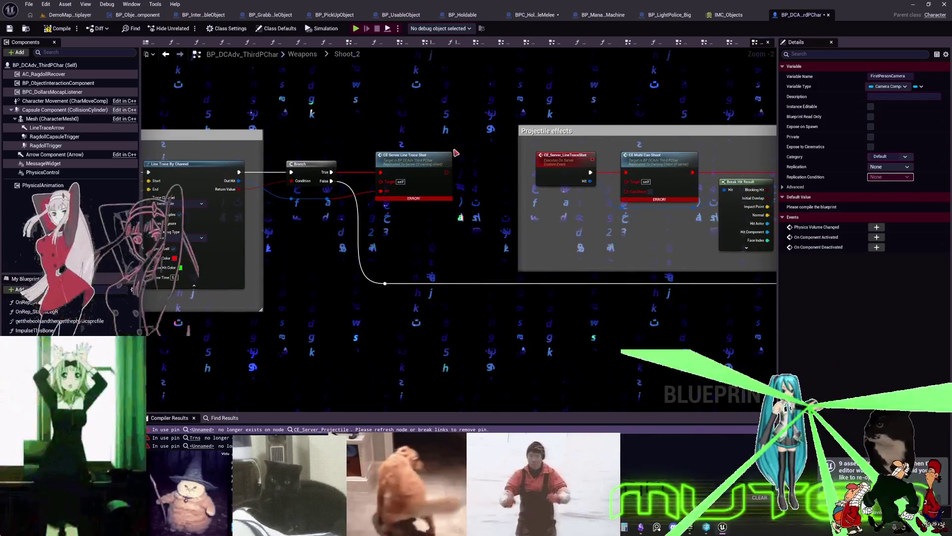
left_click_drag(456, 153, 452, 175)
double_click(564, 177)
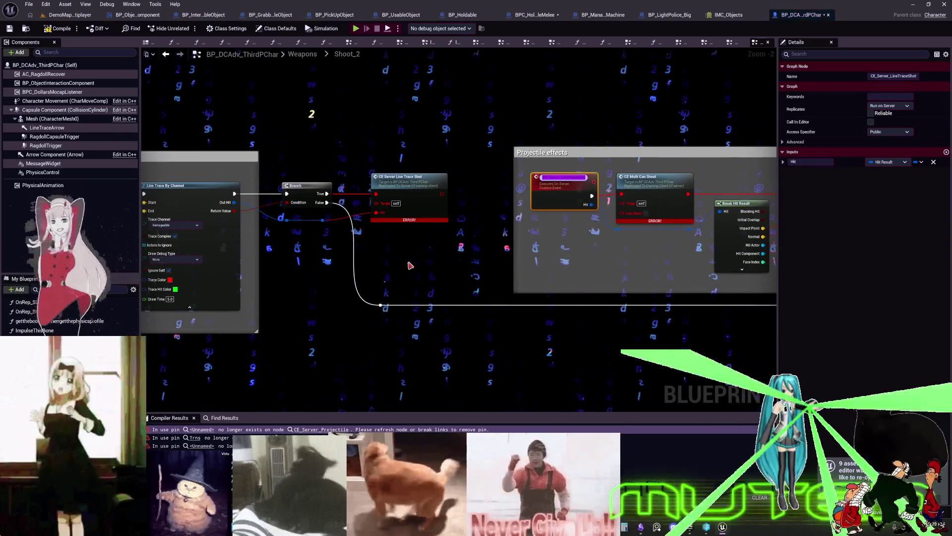
Add a CE Server Line Trace Shot call via 'server line', wire Branch True to it, delete the old one
right_click(415, 266)
type("server line")
key("Return")
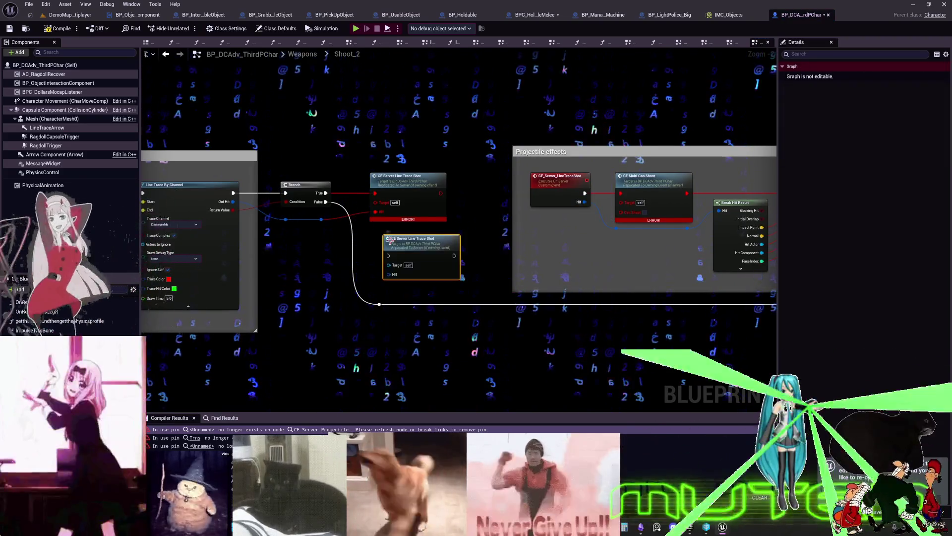
scroll(390, 239, "up", 2)
mouse_move(304, 178)
left_mouse_down()
mouse_move(387, 260)
mouse_move(405, 168)
mouse_move(47, 177)
left_mouse_up()
left_click(412, 155)
key("Delete")
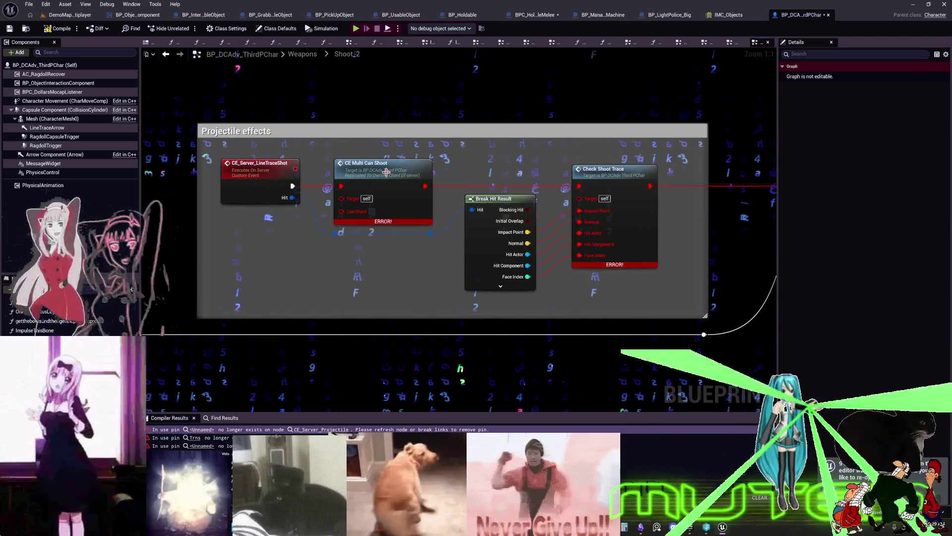
Add a CE Multi Can Shoot call, wire CE_Server_LineTraceShot into it, and replace the old erroring node
right_click(292, 259)
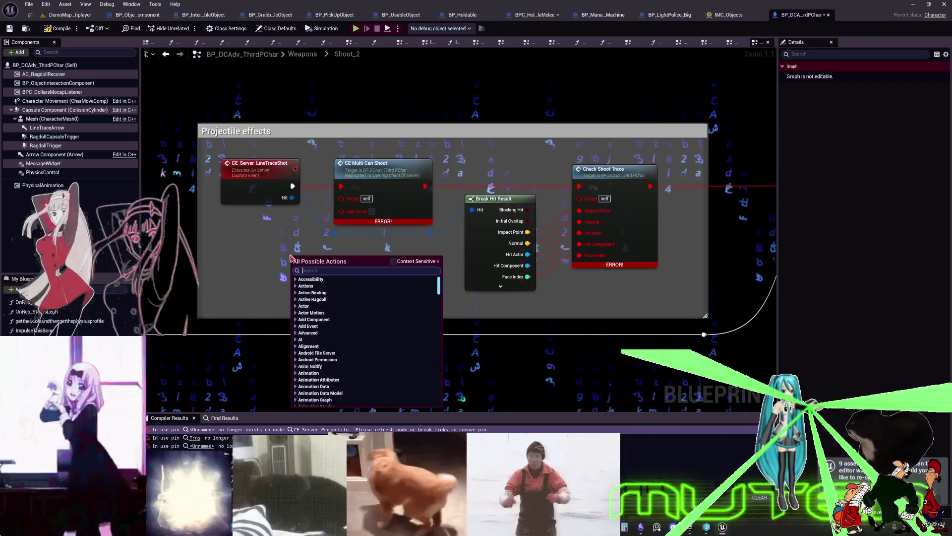
type("canshoot")
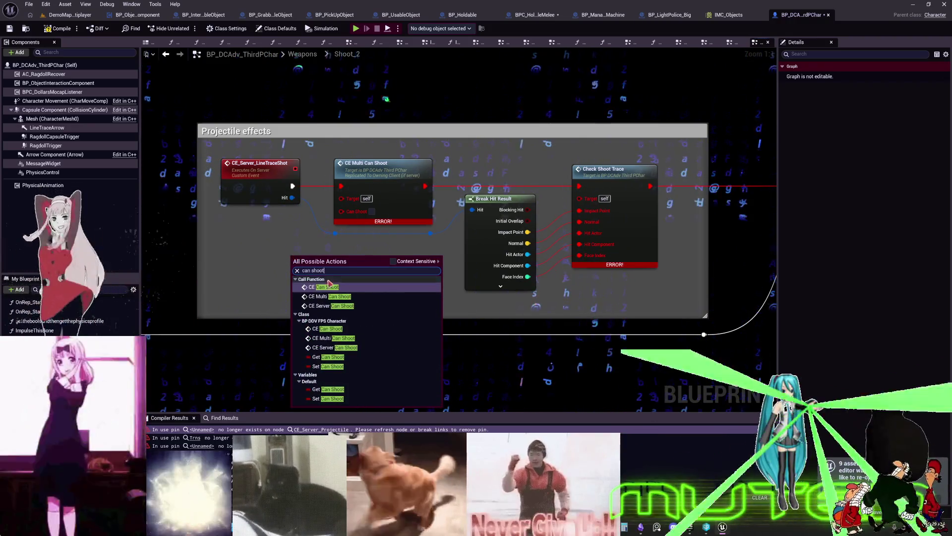
left_click(333, 298)
left_click_drag(337, 246, 355, 240)
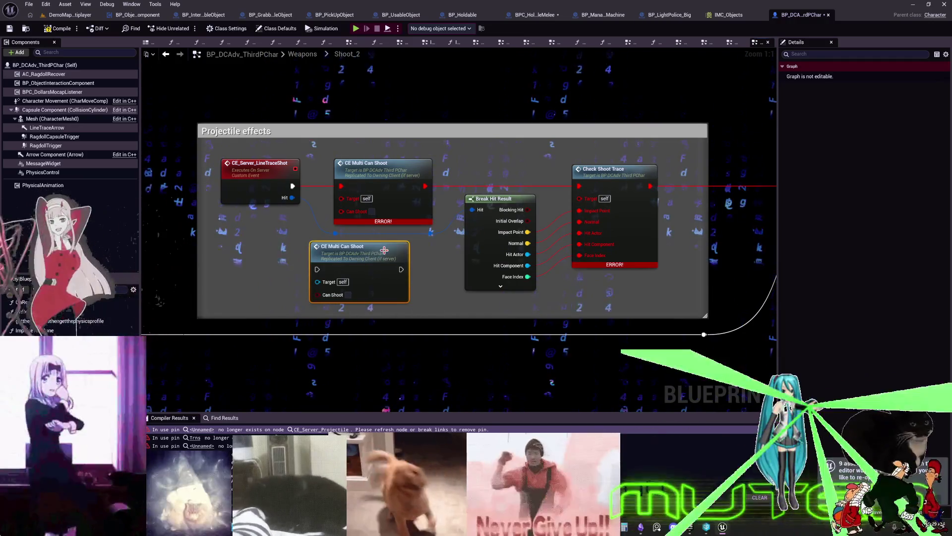
mouse_move(293, 186)
left_mouse_down()
mouse_move(315, 260)
mouse_move(310, 248)
left_mouse_up()
left_click(392, 164)
key("Delete")
mouse_move(380, 256)
left_mouse_down()
mouse_move(394, 167)
mouse_move(494, 198)
mouse_move(771, 208)
mouse_move(615, 265)
mouse_move(498, 248)
mouse_move(352, 187)
left_mouse_up()
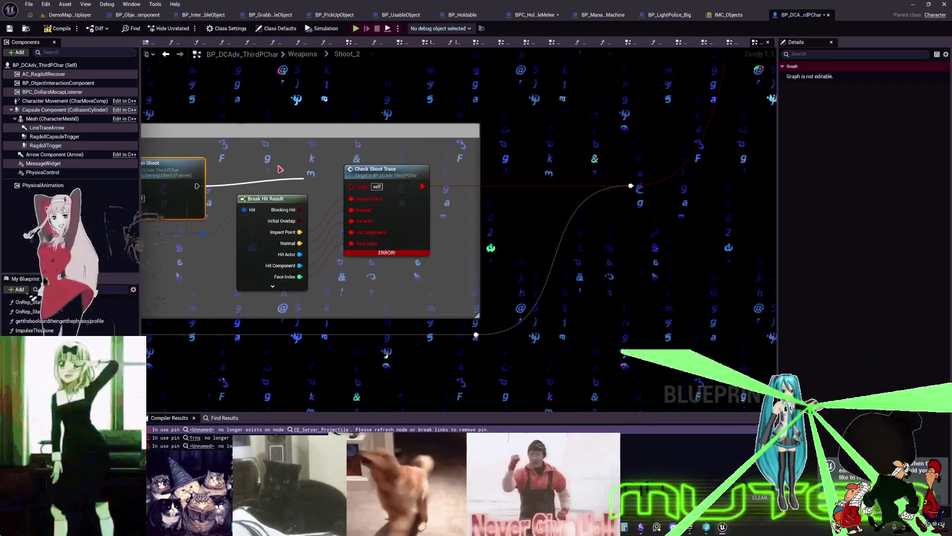
Search 'check shoo' near Check Shoot Trace in Projectile effects, then dismiss it without adding a node
left_click_drag(303, 150, 524, 166)
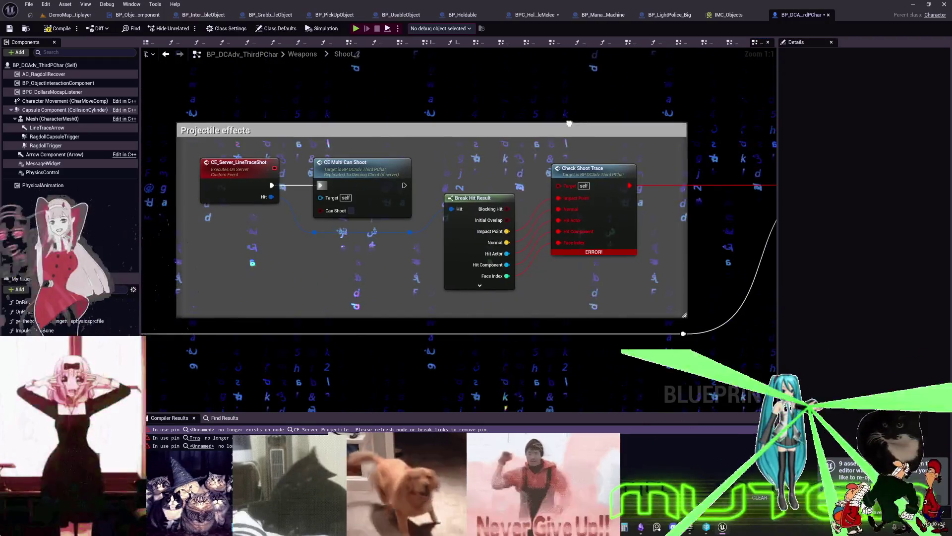
right_click(584, 103)
type("check shoo")
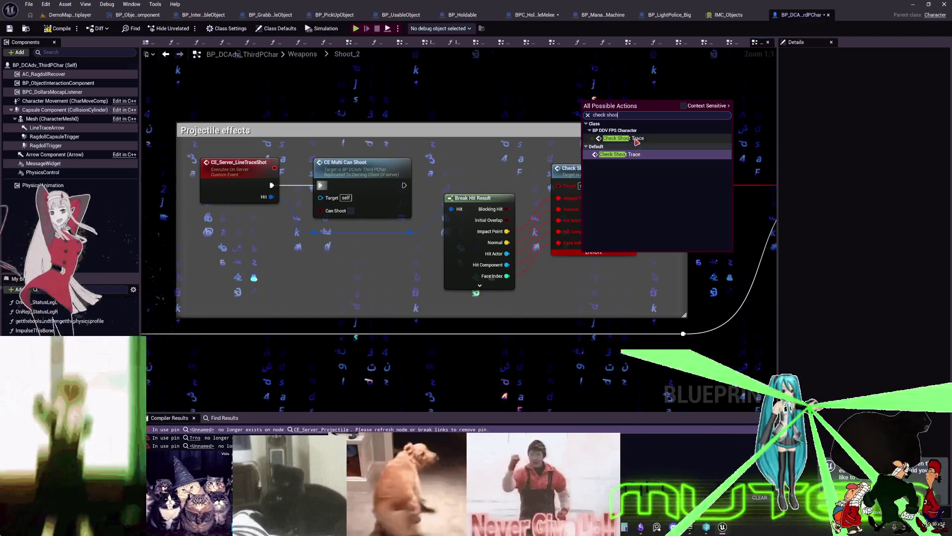
left_click(512, 102)
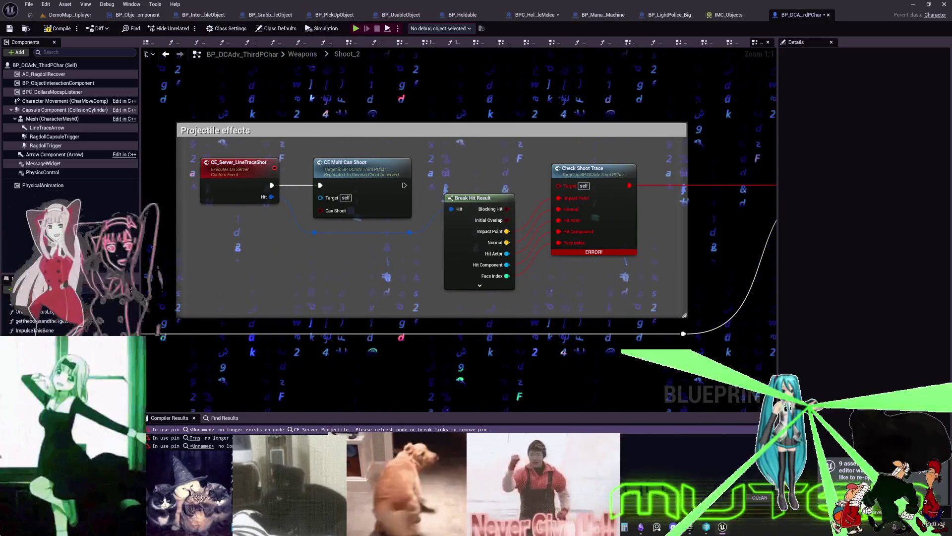
mouse_move(446, 227)
left_mouse_down()
mouse_move(662, 236)
mouse_move(334, 249)
left_mouse_up()
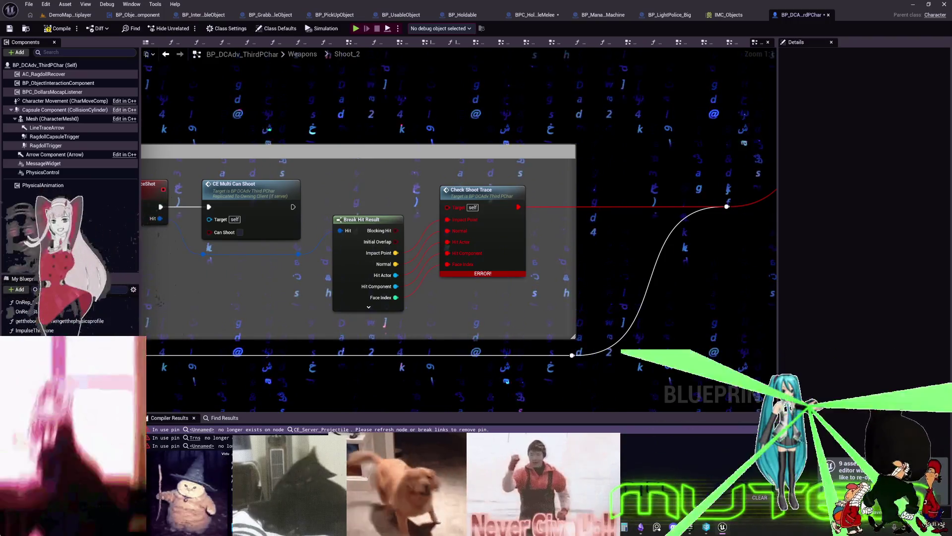
Add a new Check Shoot Trace call fed by Break Hit Result's Impact Point, Normal and Hit Component
key("Home")
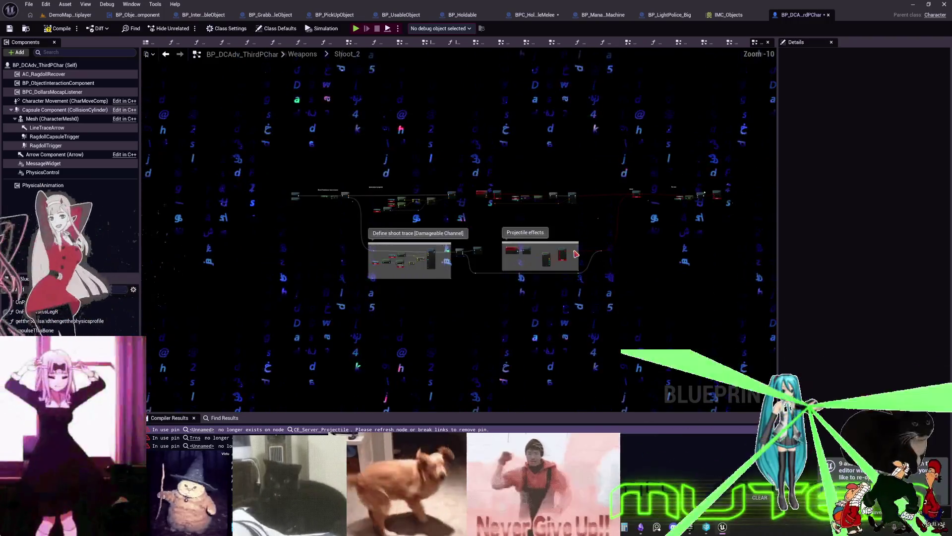
scroll(576, 254, "up", 8)
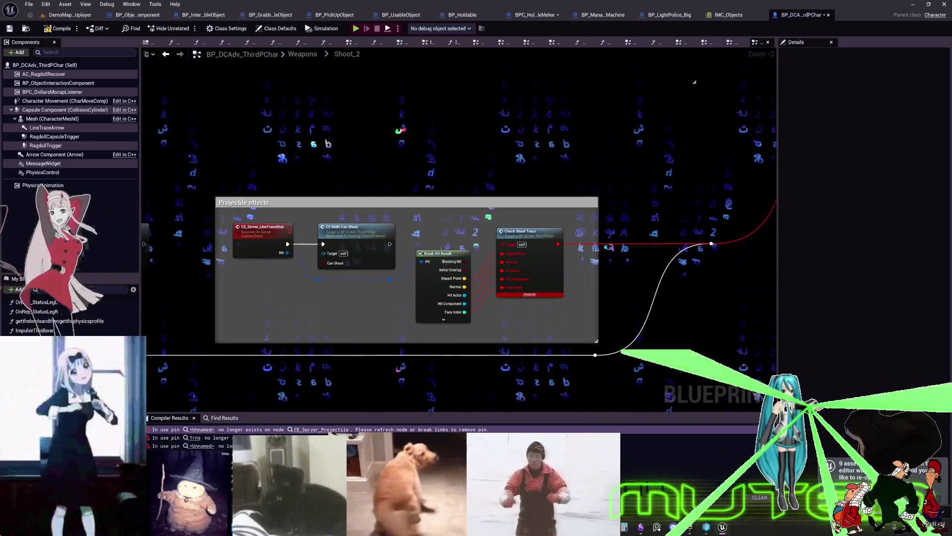
scroll(585, 169, "up", 2)
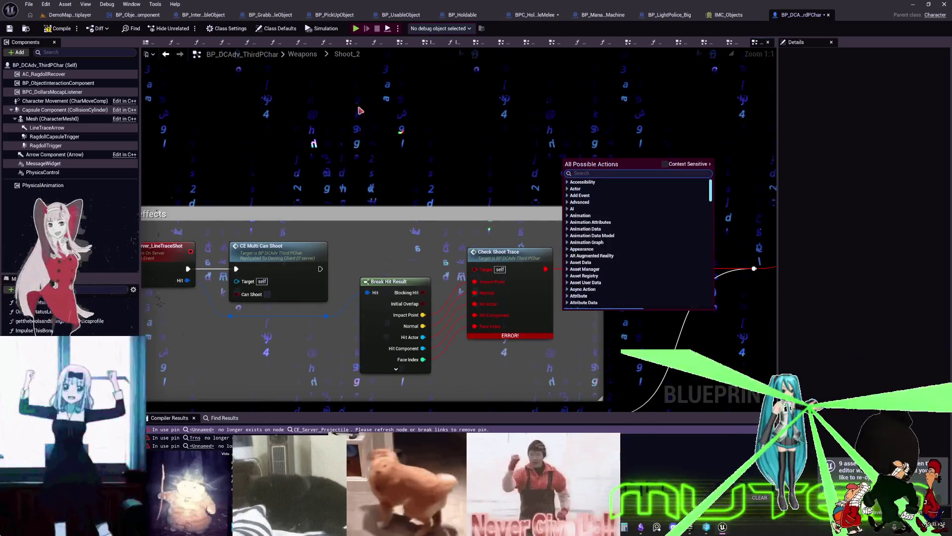
left_click_drag(29, 302, 489, 141)
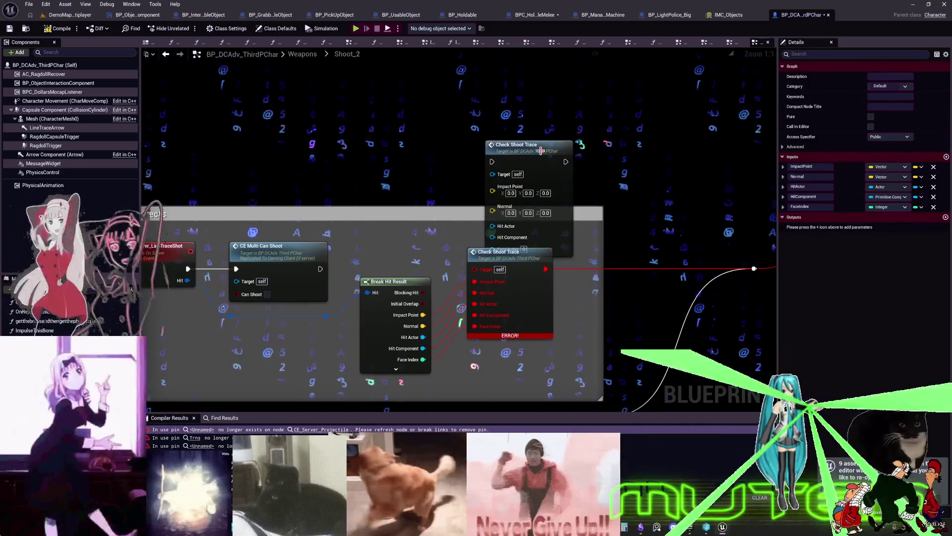
left_click_drag(423, 315, 493, 157)
left_click_drag(481, 210, 495, 179)
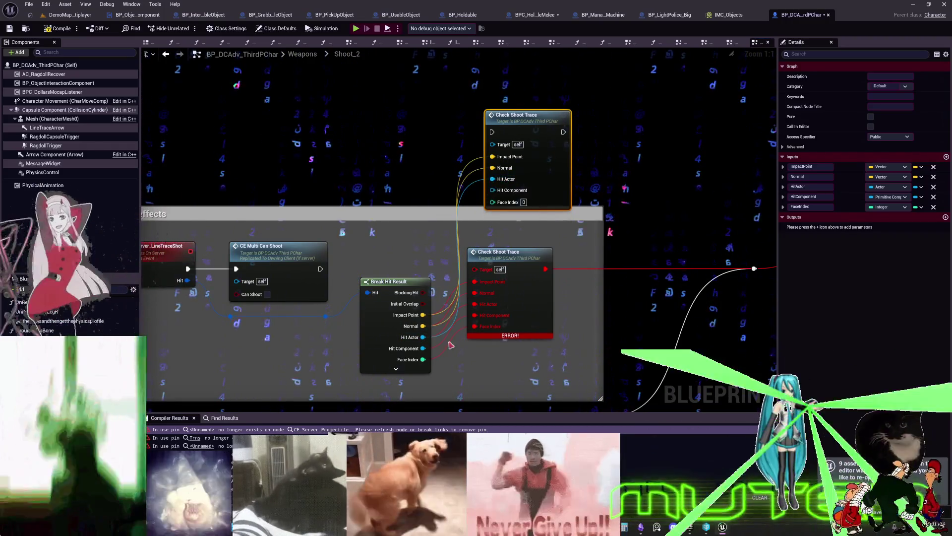
left_click_drag(423, 348, 427, 338)
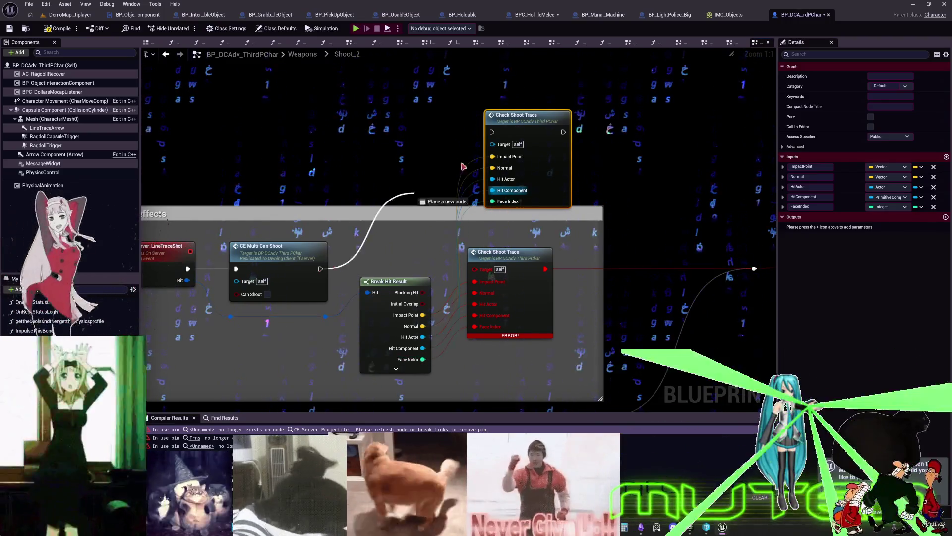
Link the new call's exec output to the reroute and delete the old erroring Check Shoot Trace
left_click_drag(509, 151, 369, 204)
left_click_drag(426, 276, 466, 290)
left_click_drag(347, 248, 489, 208)
left_click(362, 233)
key("Delete")
Move Check Shoot Trace down beside Break Hit Result and bring the Sound group into view
left_click_drag(377, 97, 367, 229)
scroll(564, 273, "down", 2)
mouse_move(564, 275)
left_mouse_down()
mouse_move(563, 205)
mouse_move(408, 283)
left_mouse_up()
scroll(537, 227, "up", 2)
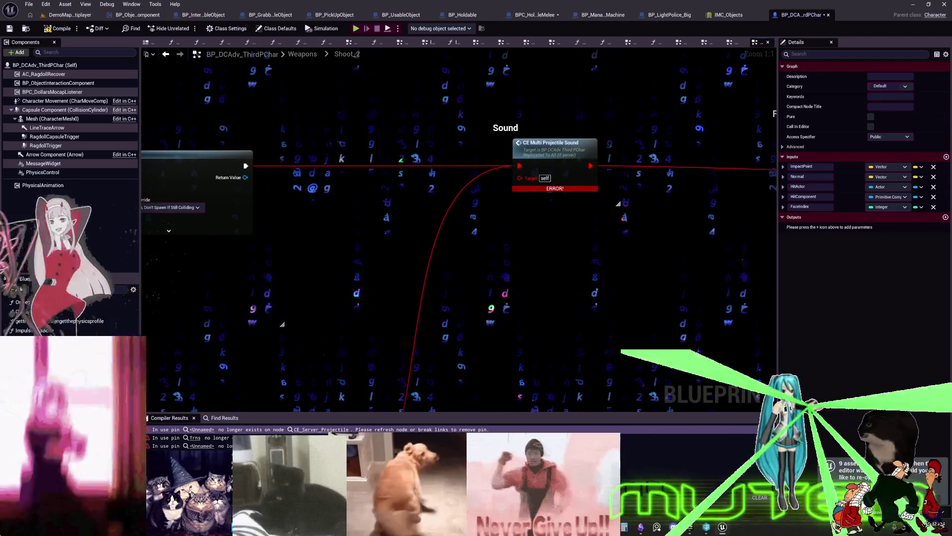
left_click_drag(574, 237, 569, 243)
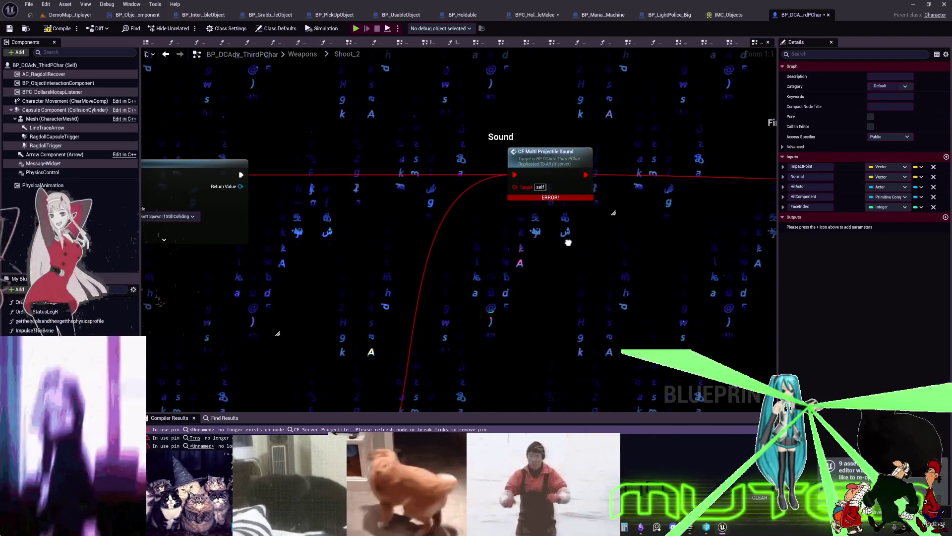
Add a new CE Multi Projectile Sound call, move the exec wires onto it, and link it to the Delay
right_click(530, 235)
type("ce multi")
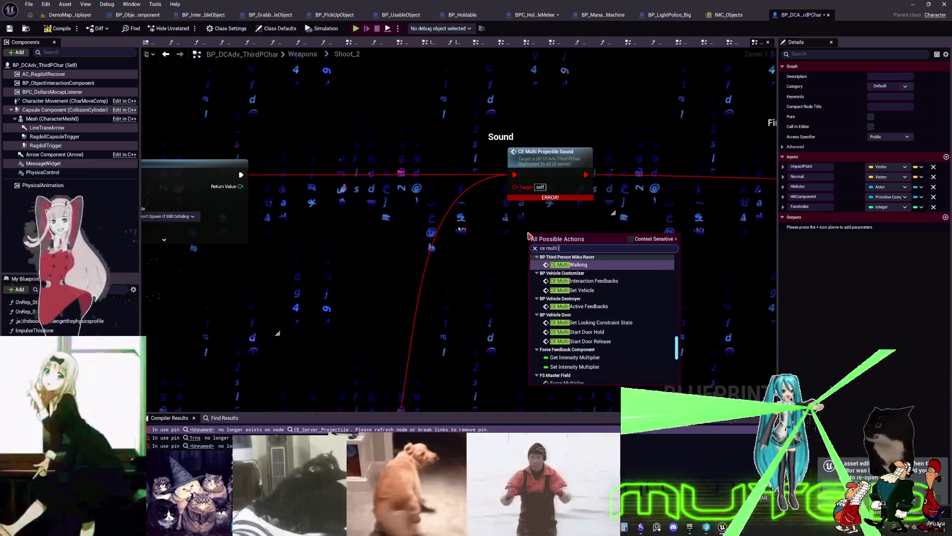
type("projectilk")
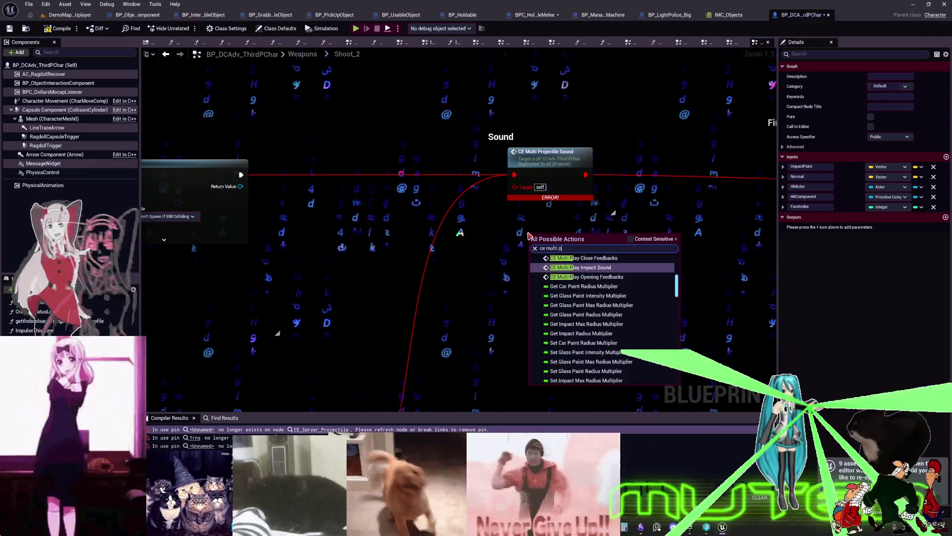
key("BackSpace")
key("BackSpace")
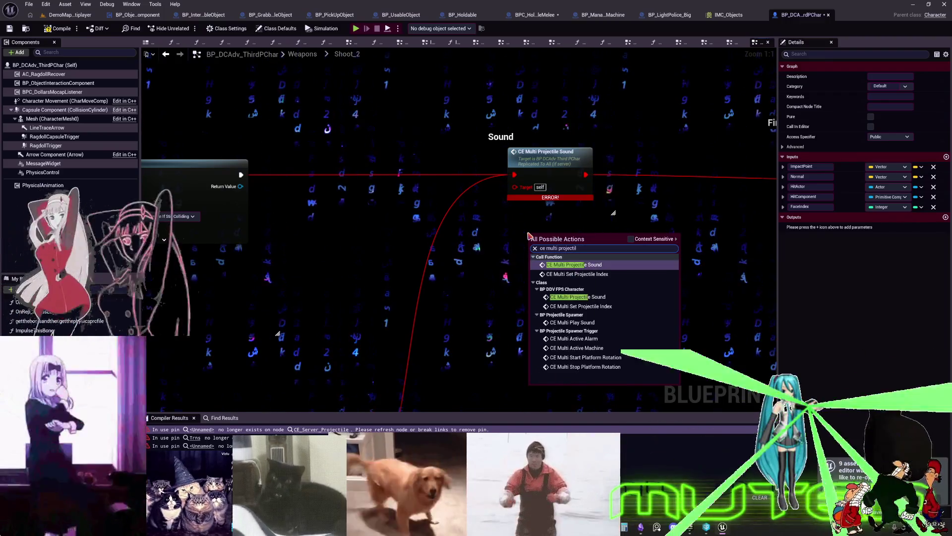
left_click(612, 265)
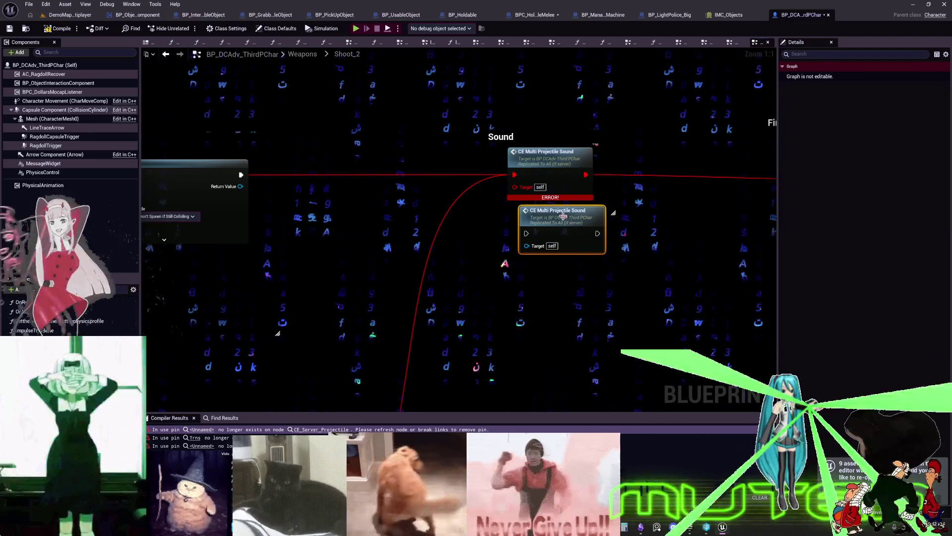
left_click_drag(514, 176, 526, 233)
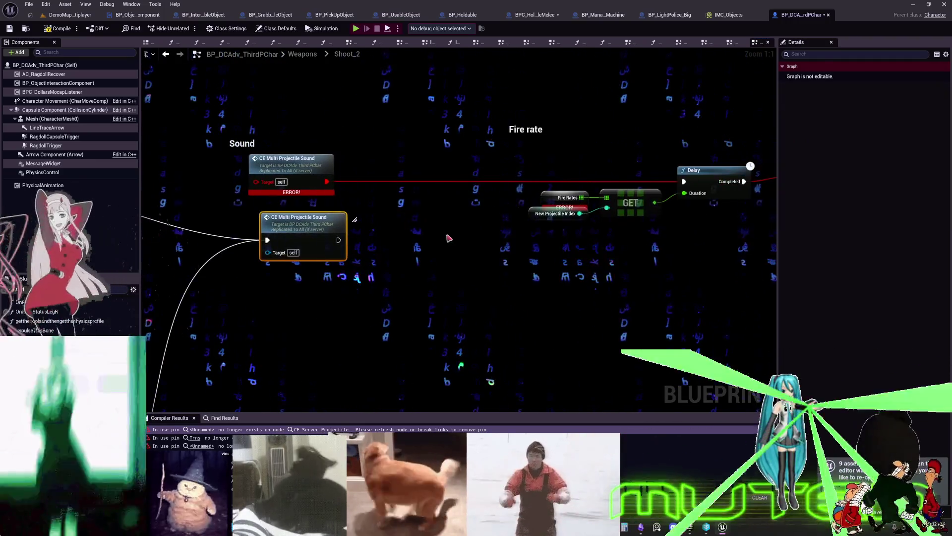
left_click_drag(342, 240, 684, 182)
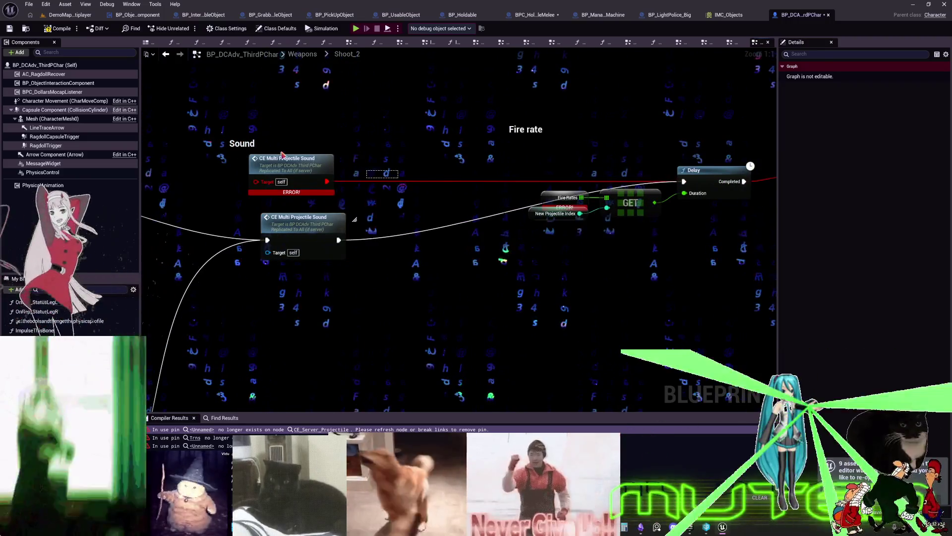
Delete the old erroring sound call and move the new one into its place
left_click(291, 159)
key("Delete")
left_click_drag(314, 224, 307, 195)
left_click_drag(696, 181, 439, 193)
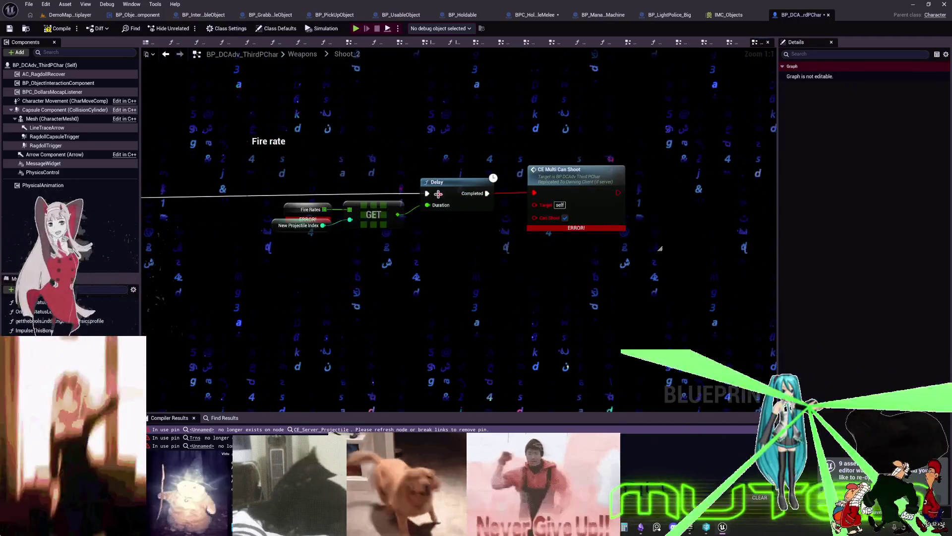
left_click(306, 214)
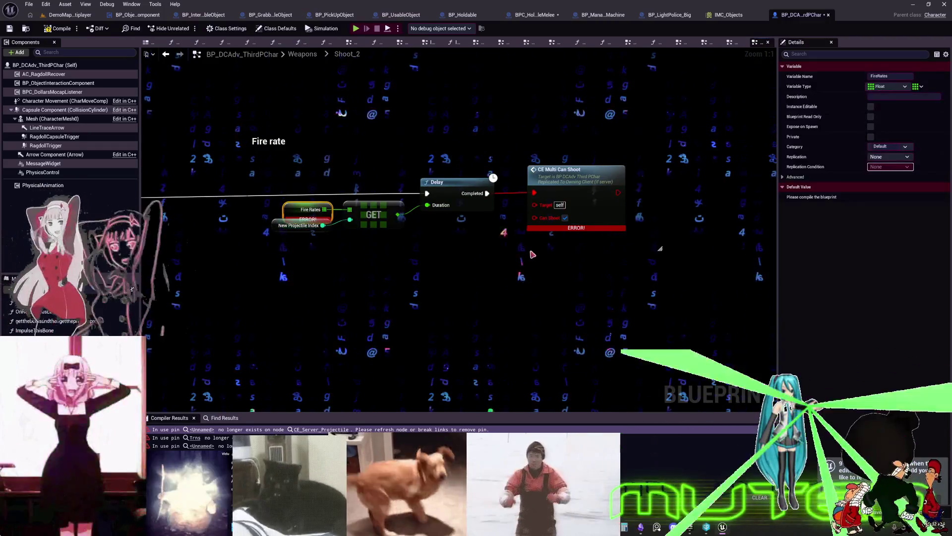
Add a fresh CE Multi Can Shoot call after the Delay and delete the erroring one
right_click(528, 263)
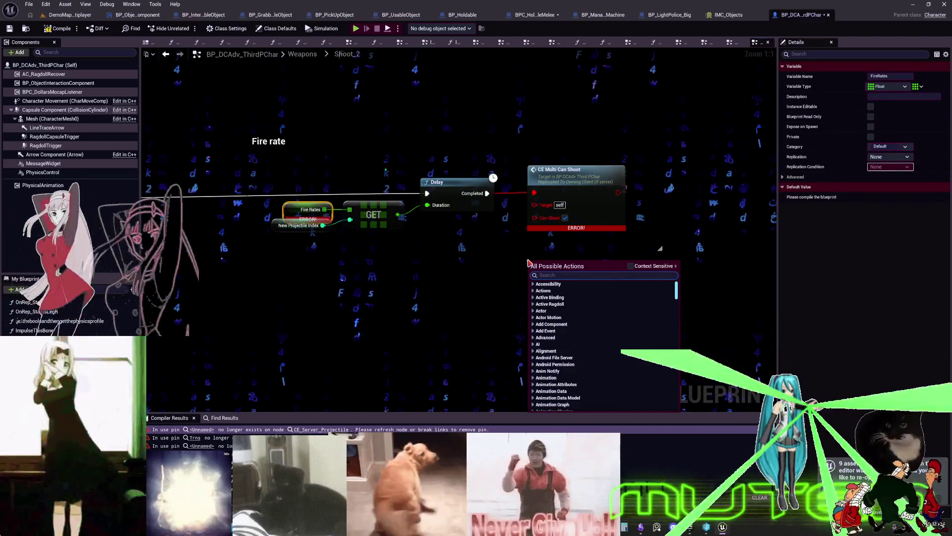
type("multi")
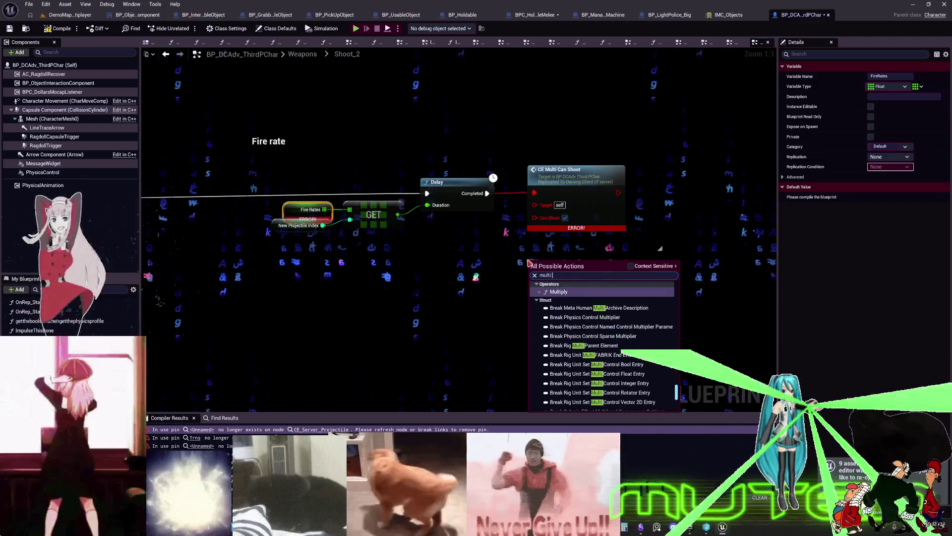
type(" can shoot")
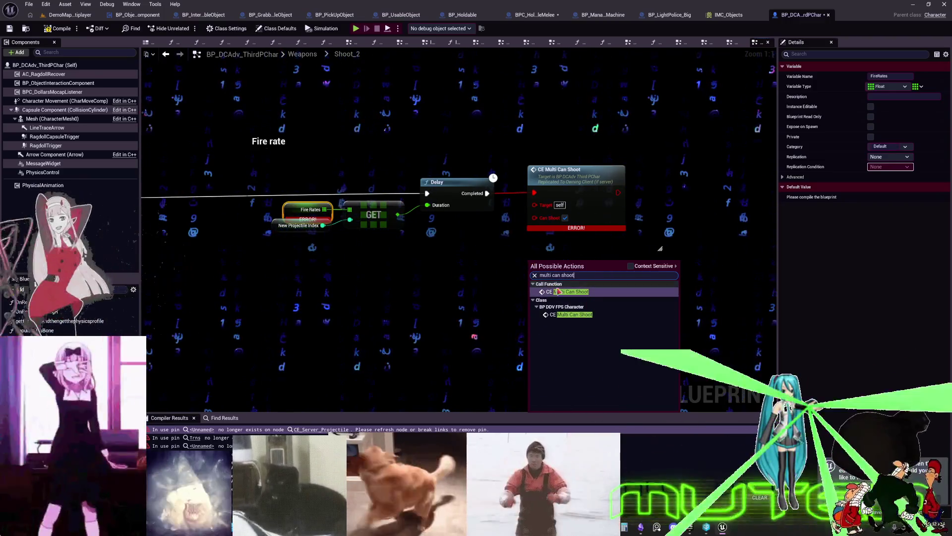
left_click(557, 290)
mouse_move(534, 248)
left_mouse_down()
mouse_move(535, 284)
mouse_move(576, 208)
mouse_move(575, 193)
left_mouse_up()
left_click(589, 219)
key("Delete")
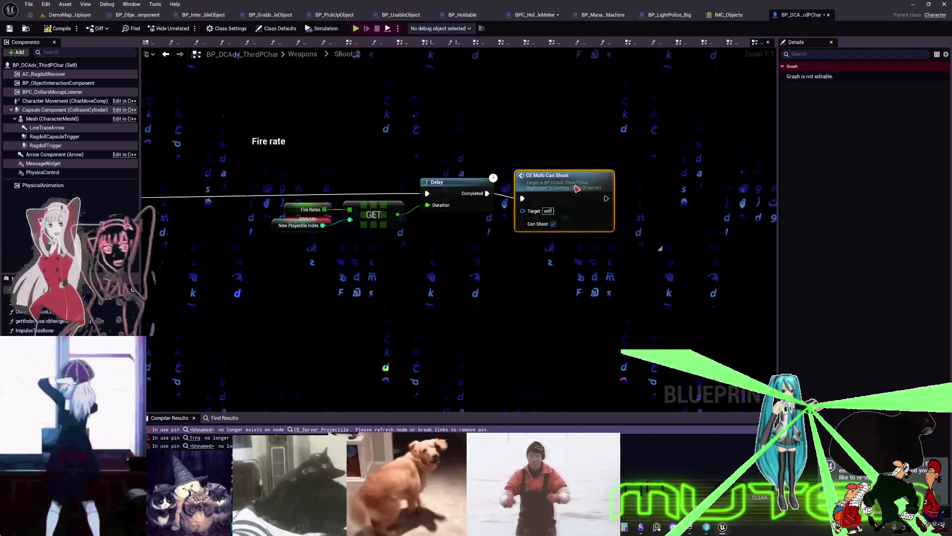
Paste a new CE Multi Can Shoot node wired from CE_Server_Projectile into the Branch
scroll(577, 189, "down", 5)
scroll(499, 255, "up", 5)
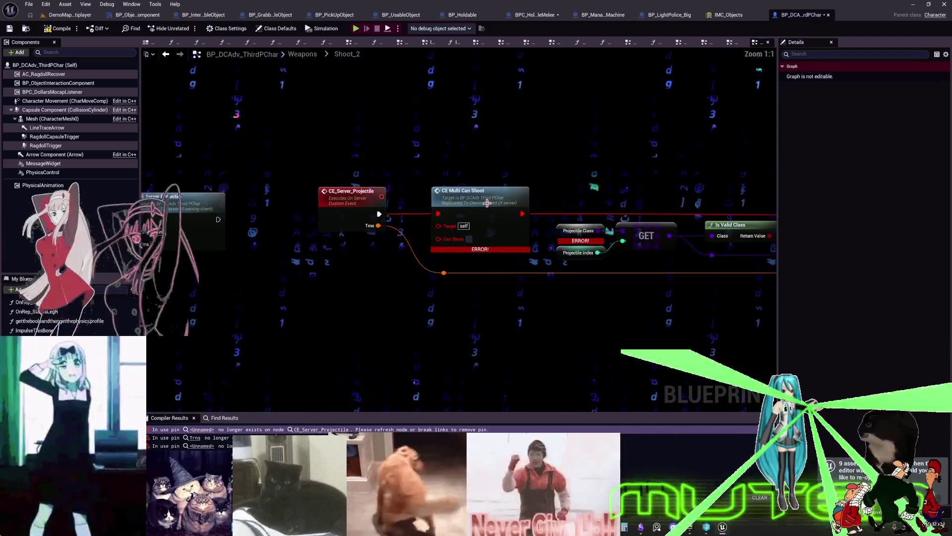
scroll(476, 209, "down", 3)
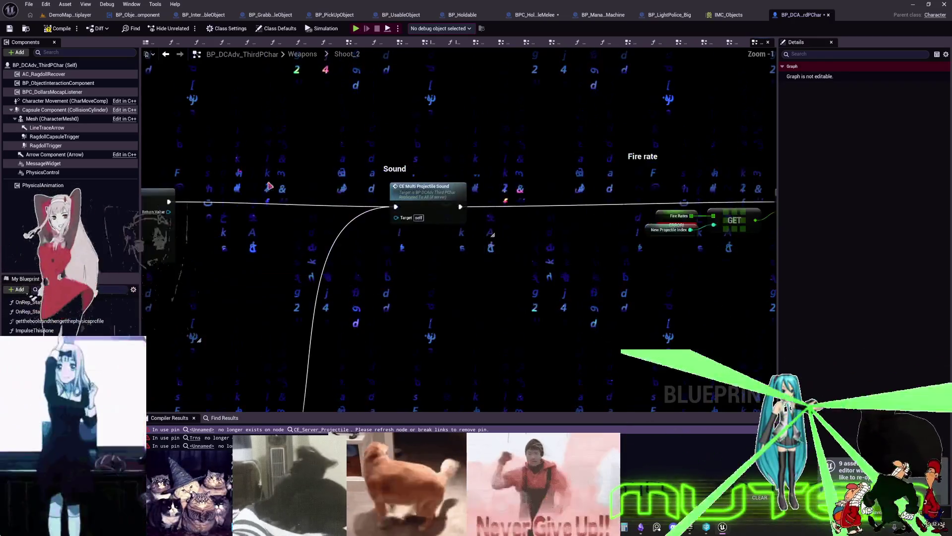
scroll(451, 190, "up", 2)
scroll(493, 194, "down", 4)
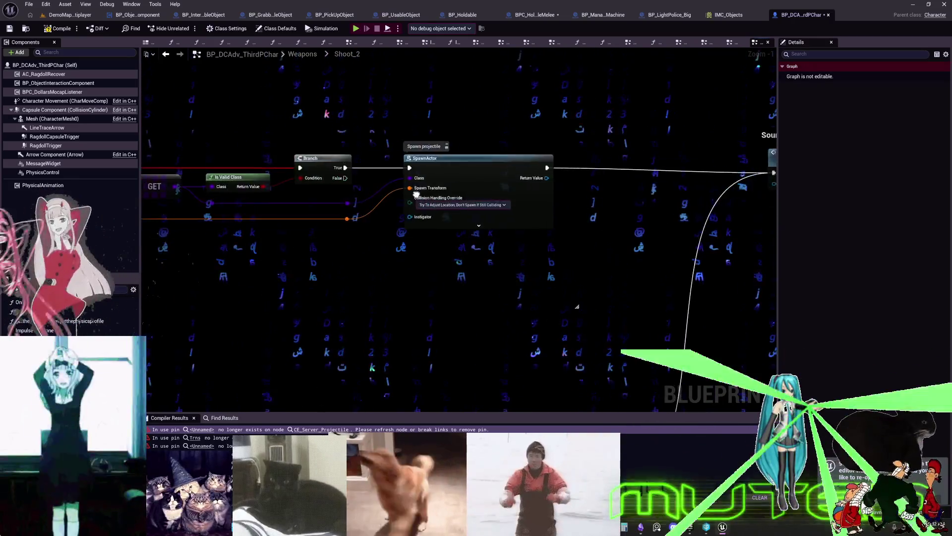
scroll(475, 122, "up", 5)
key("ctrl+v")
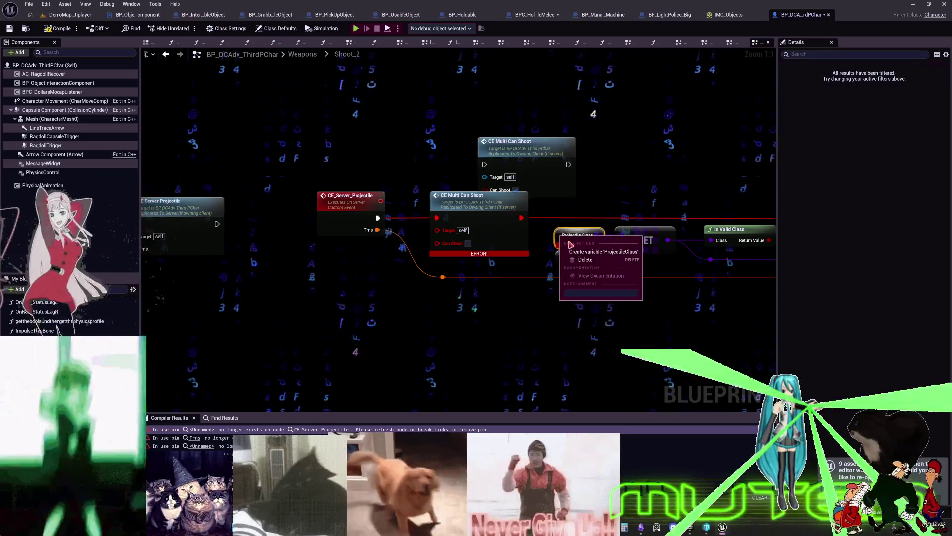
left_click_drag(544, 188, 483, 157)
left_click_drag(436, 135, 425, 134)
mouse_move(617, 174)
left_mouse_down()
mouse_move(763, 184)
mouse_move(649, 224)
left_mouse_up()
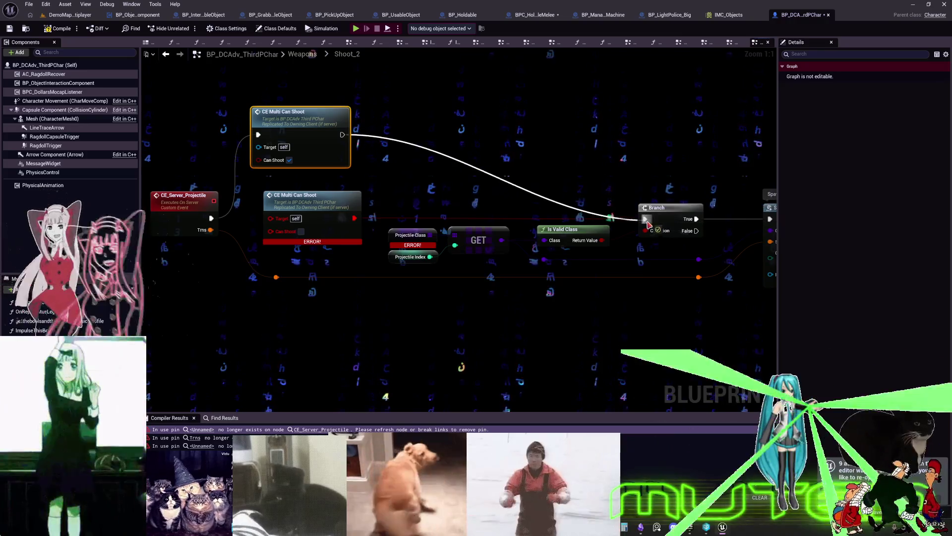
Move the new Can Shoot node into the broken node's place and compile
left_click_drag(599, 188, 733, 192)
left_click_drag(446, 160, 458, 242)
scroll(469, 204, "down", 3)
key("F7")
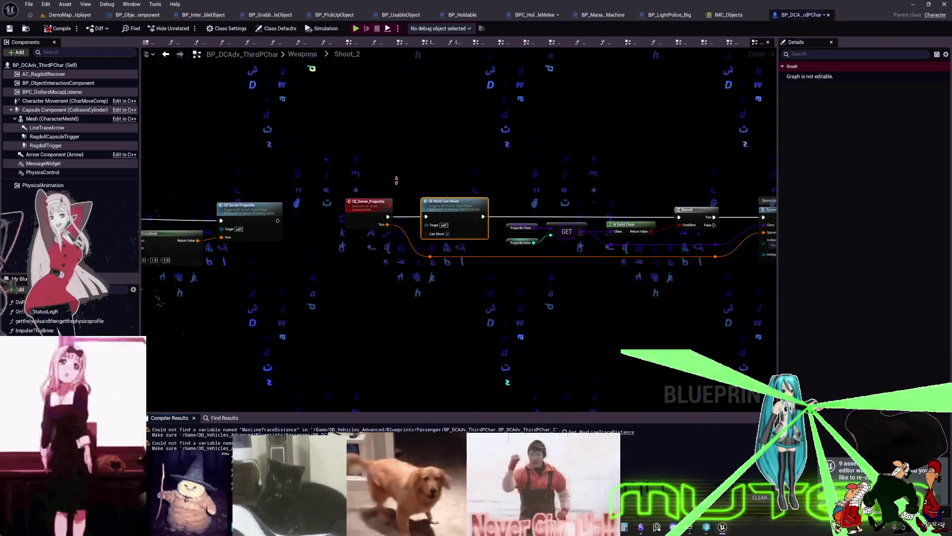
Create the missing MaxLineTraceDistance variable from its error node
scroll(481, 235, "down", 4)
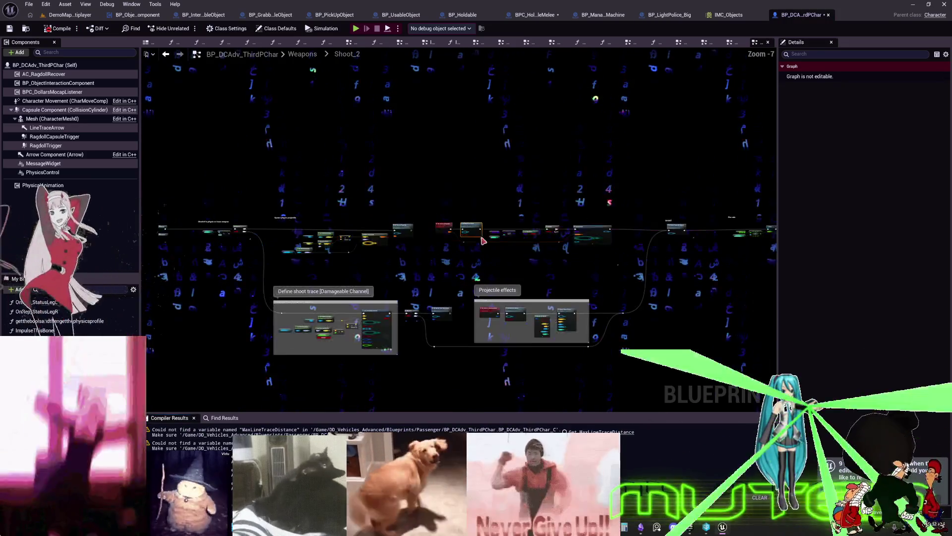
scroll(516, 332, "up", 1)
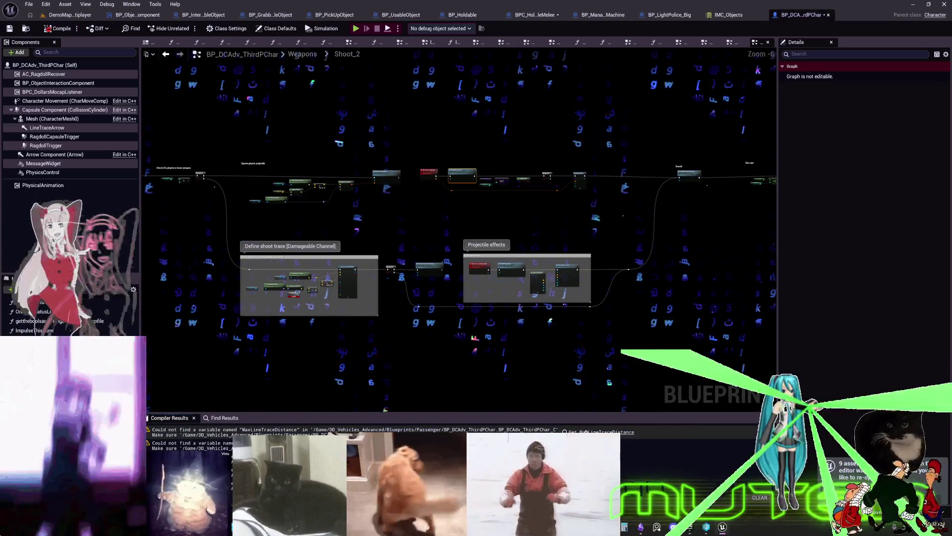
left_click(591, 431)
right_click(441, 229)
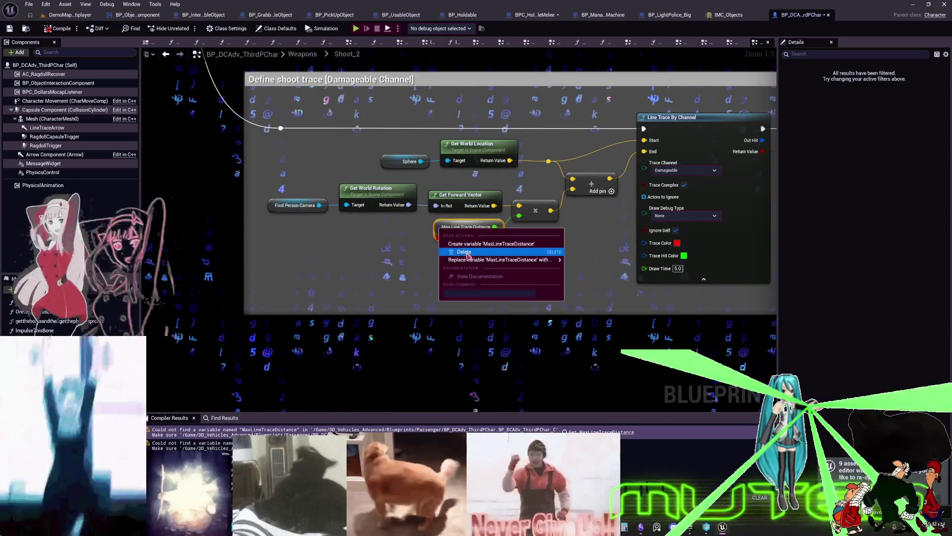
left_click(468, 244)
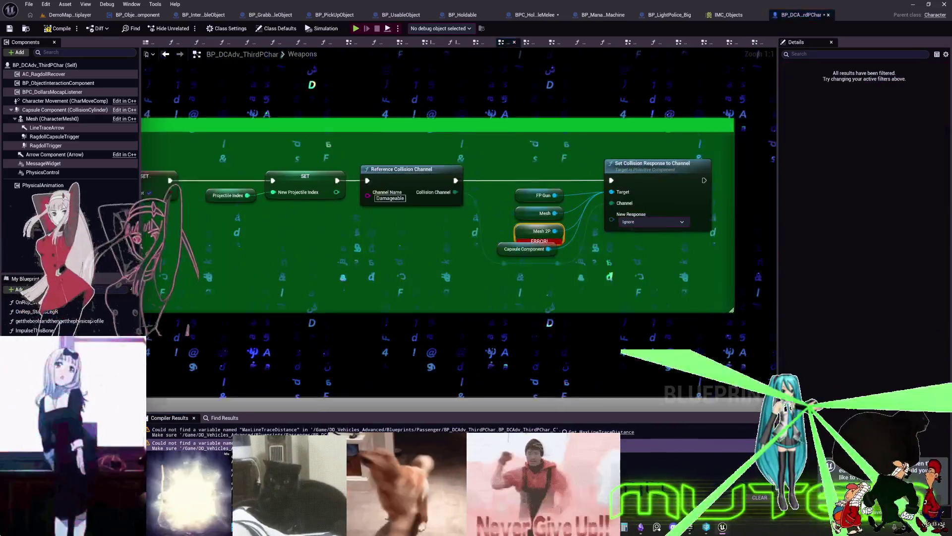
Create the missing Mesh2P variable from the Mesh 2P node and recompile
right_click(466, 232)
left_click(468, 242)
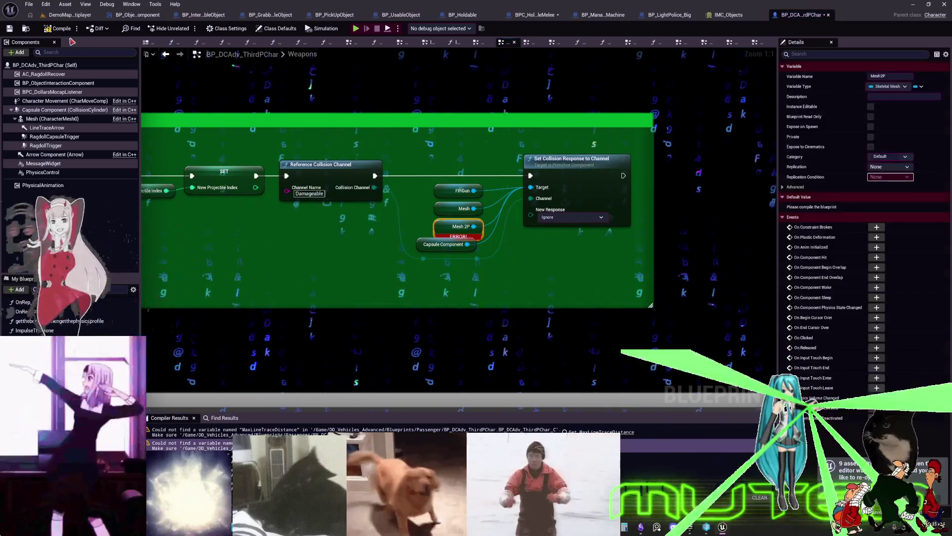
key("F7")
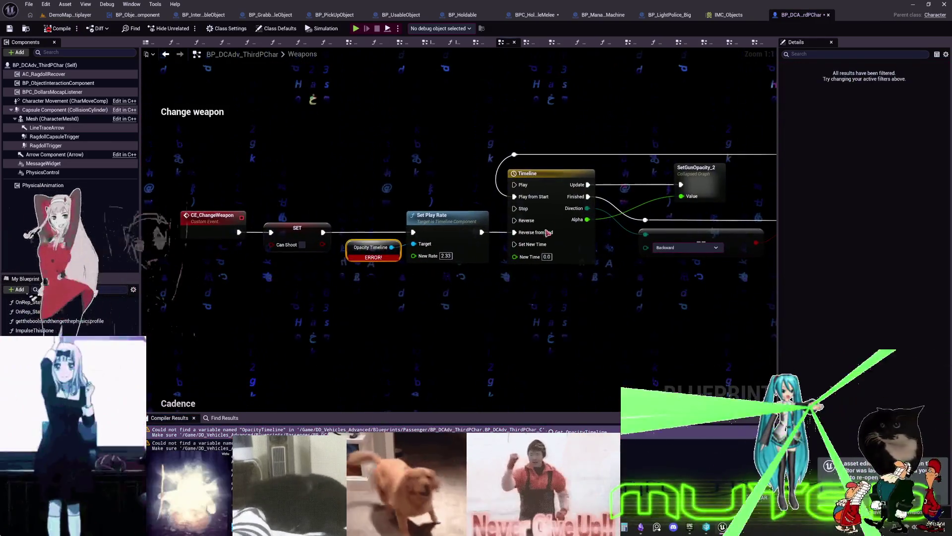
left_click(564, 186)
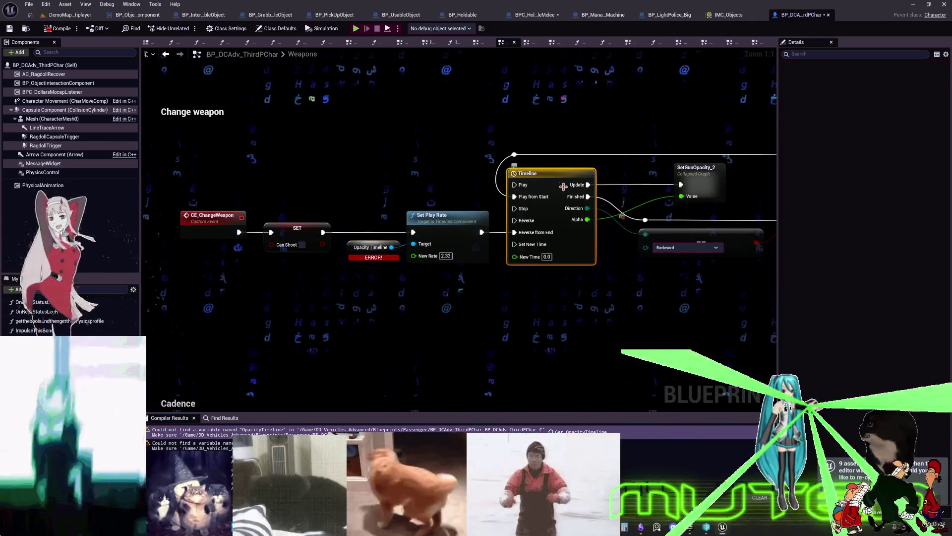
Rename the Timeline node to weaponOpacity
key("BackSpace")
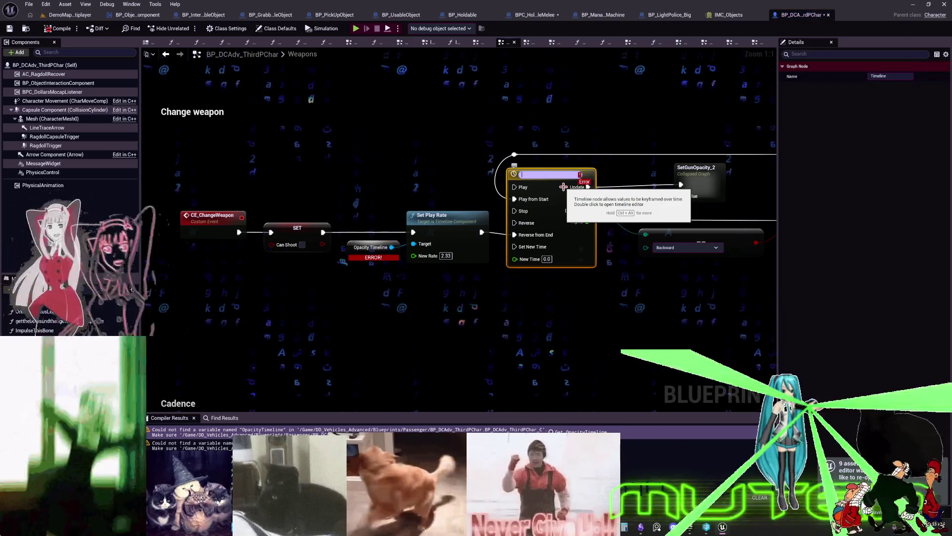
type("weaponP")
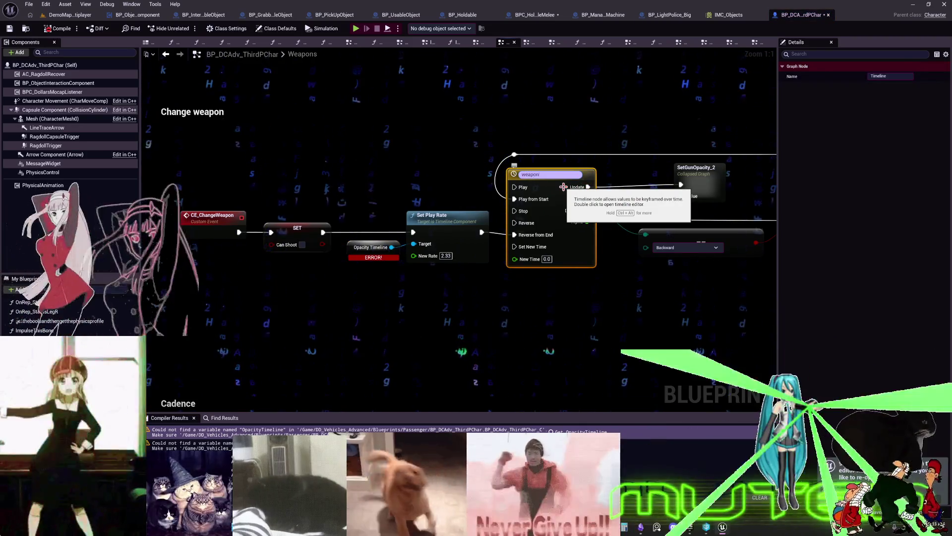
key("BackSpace")
type("Opac")
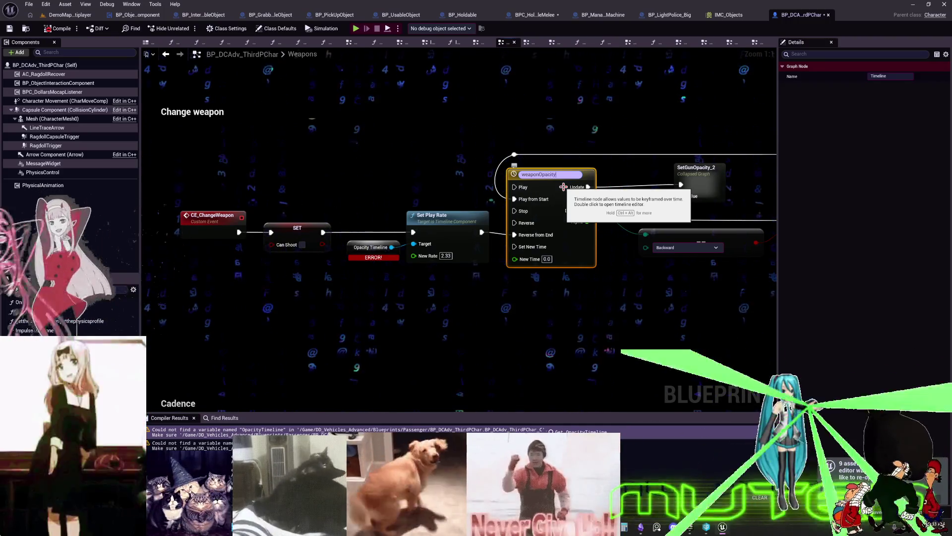
type("ity")
left_click(496, 335)
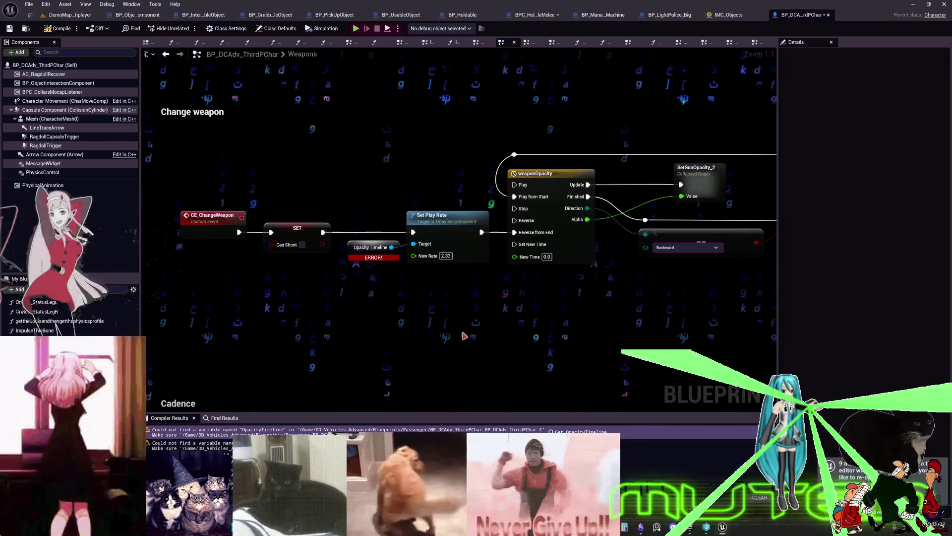
Wire a weaponOpacity getter into Set Play Rate's Target and delete the broken Opacity Timeline node
right_click(414, 329)
type("weaponOpacity")
left_click(478, 390)
mouse_move(456, 331)
left_mouse_down()
mouse_move(420, 276)
mouse_move(414, 244)
left_mouse_up()
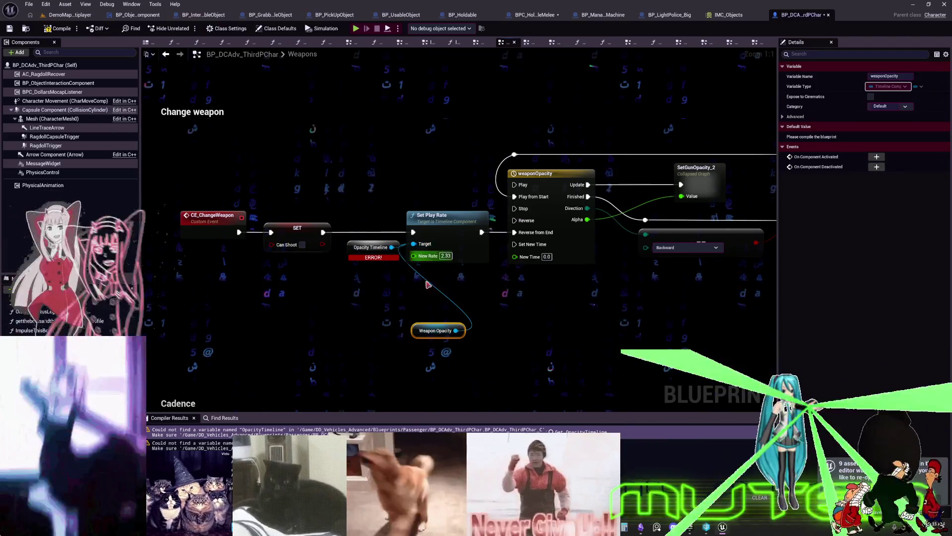
left_click_drag(424, 334, 414, 208)
left_click(361, 243)
key("Delete")
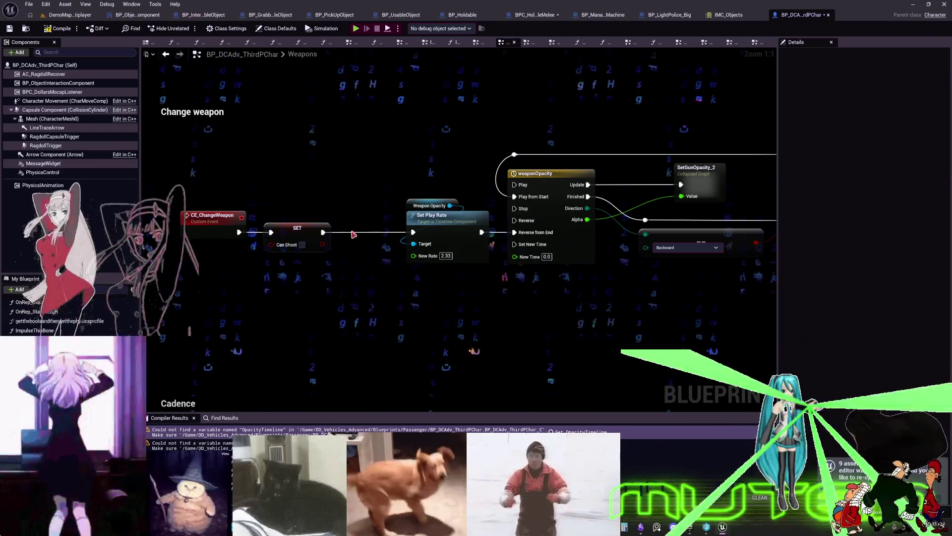
key("alt+Left")
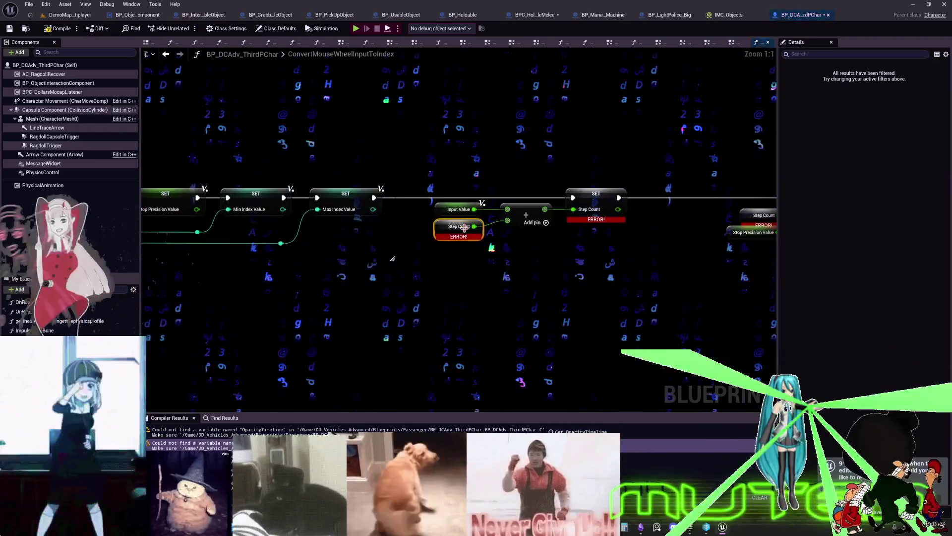
Create float variables for the Step Count and Damage error nodes, then recompile
left_click(462, 244)
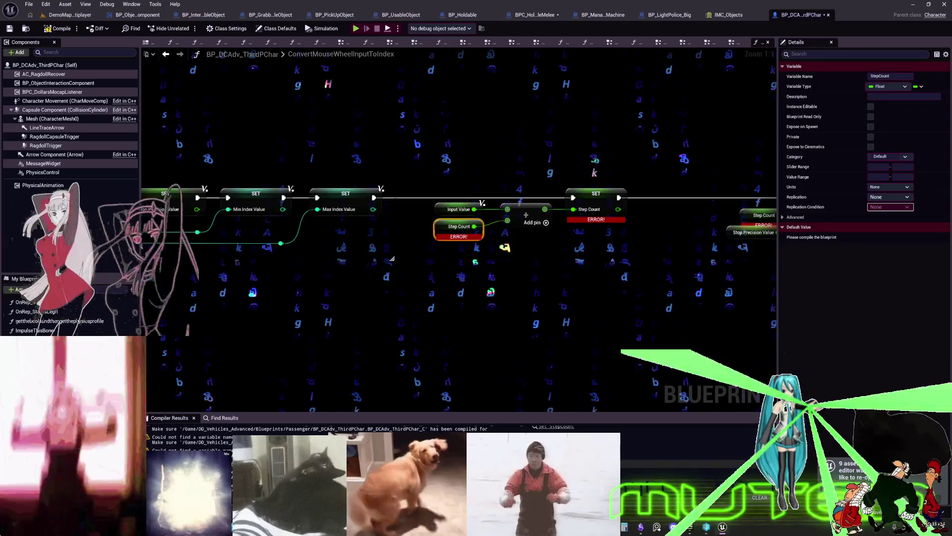
key("alt+Left")
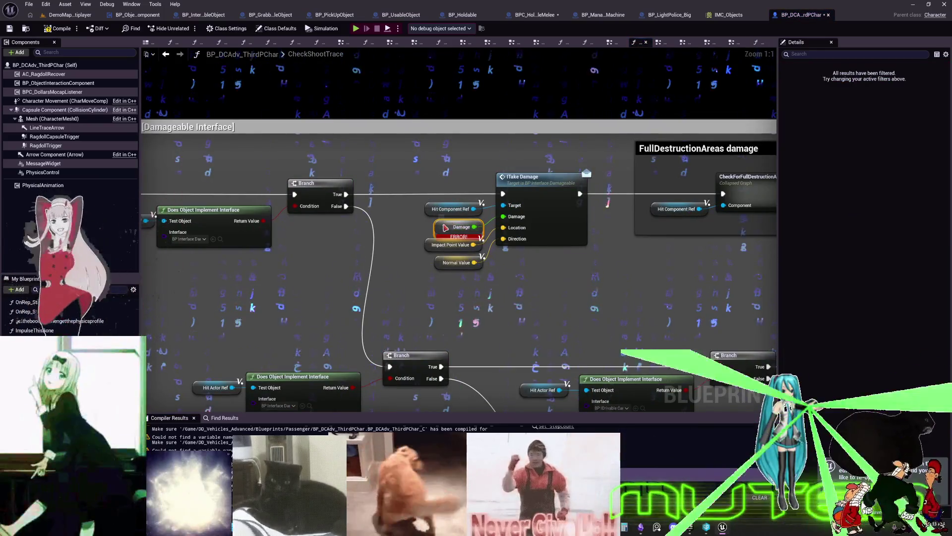
left_click(442, 229)
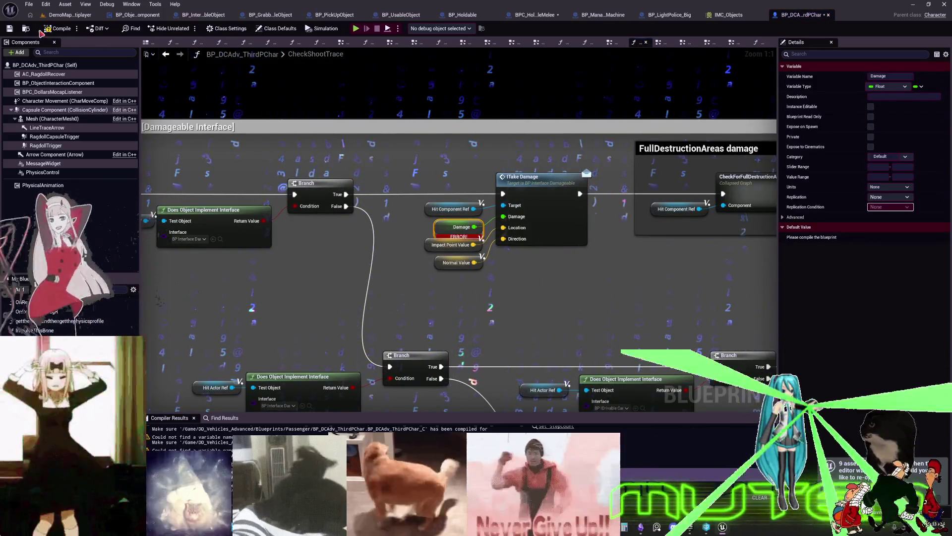
key("F7")
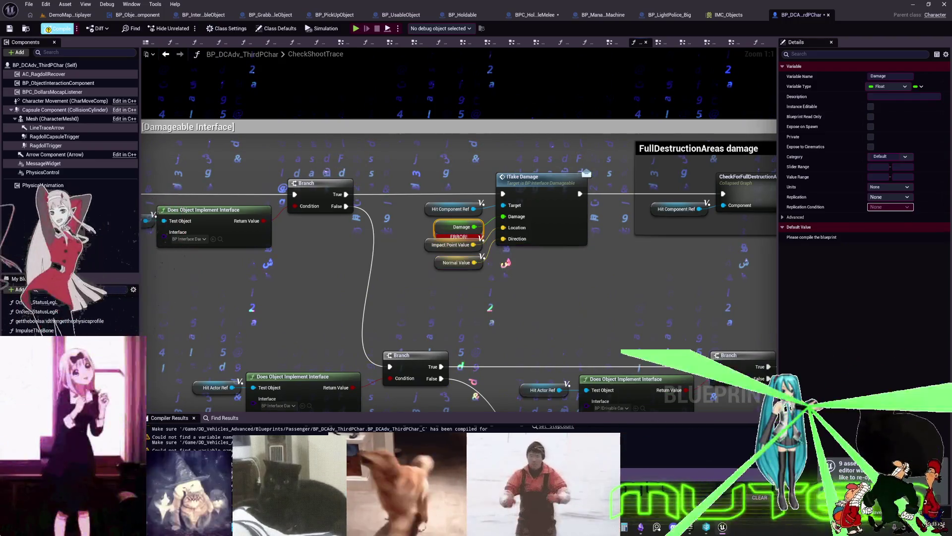
key("shift+2")
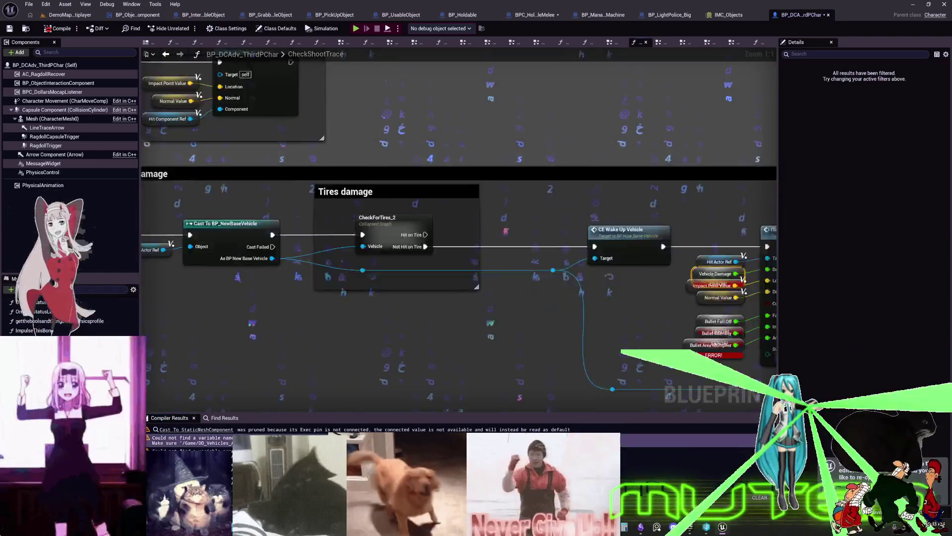
Create the VehicleDamage, BulletFallOff, BulletIntensity and BulletAreaMultiplier variables from their error nodes
right_click(456, 227)
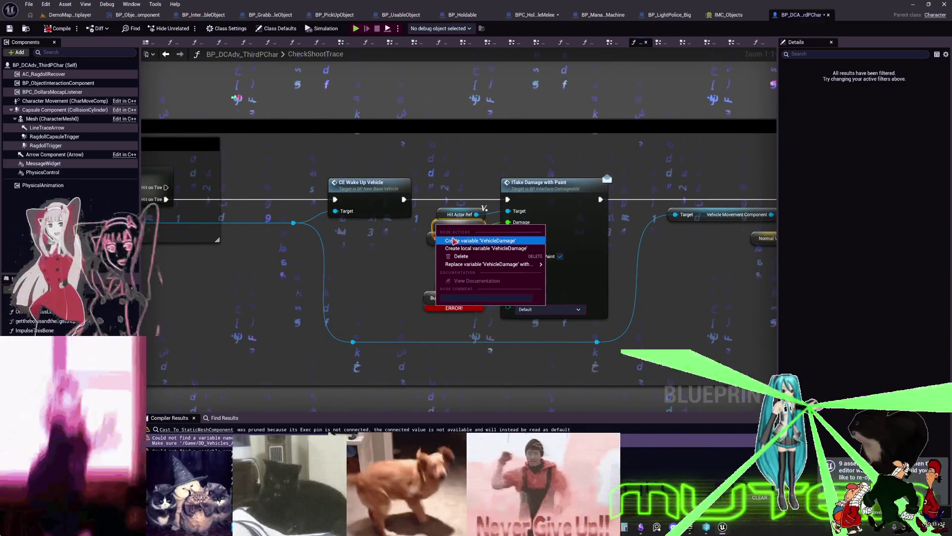
left_click(457, 304)
right_click(440, 275)
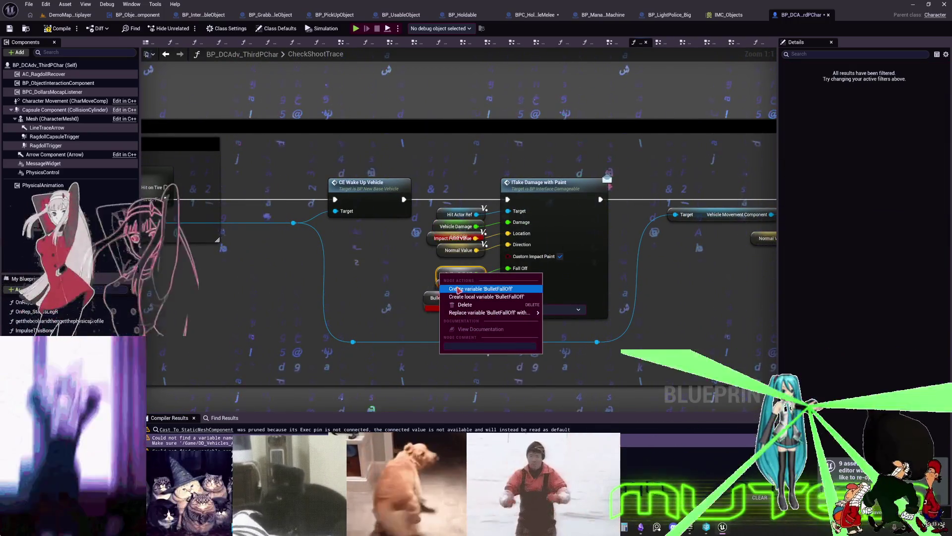
left_click(440, 287)
right_click(440, 288)
left_click(442, 304)
right_click(428, 302)
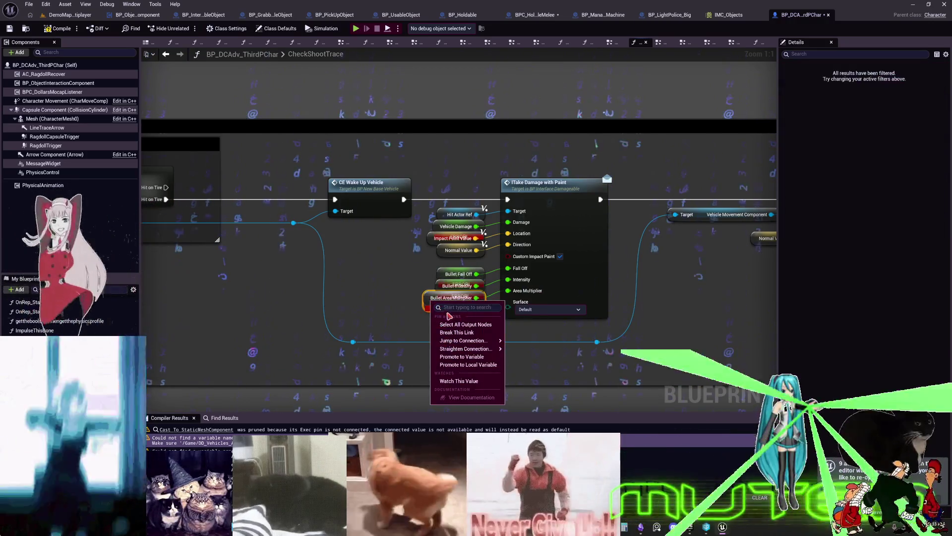
right_click(428, 303)
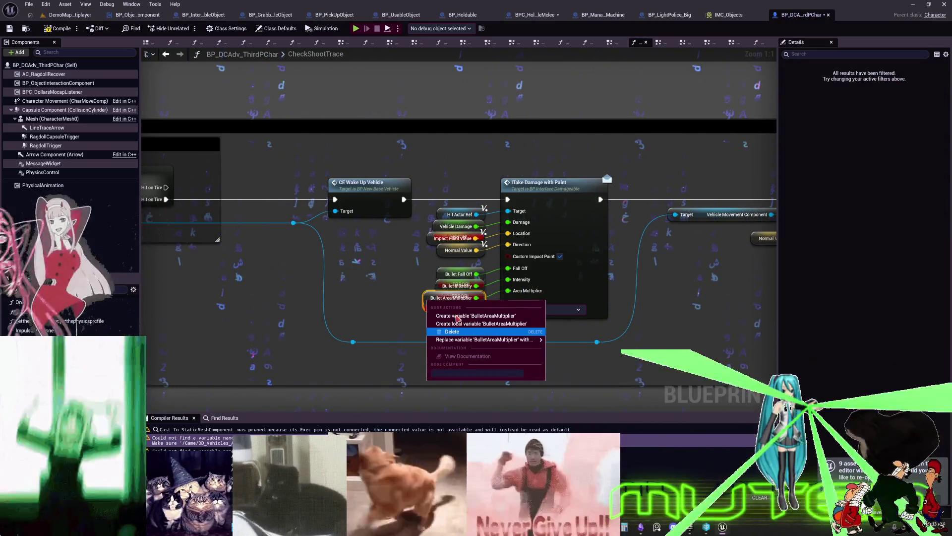
left_click(457, 316)
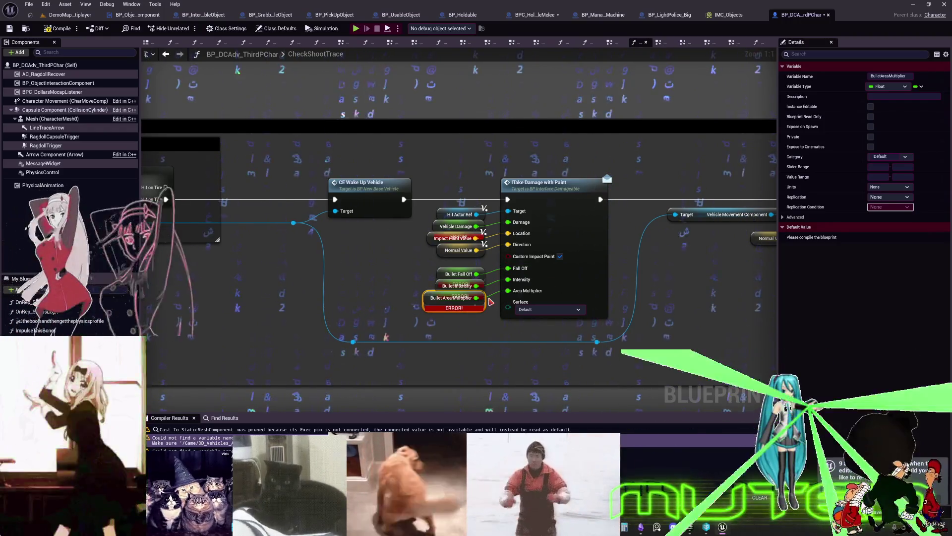
Set BulletFallOff, BulletIntensity and BulletAreaMultiplier to Replicated, then compile
left_click_drag(457, 274, 454, 304)
left_click(445, 270)
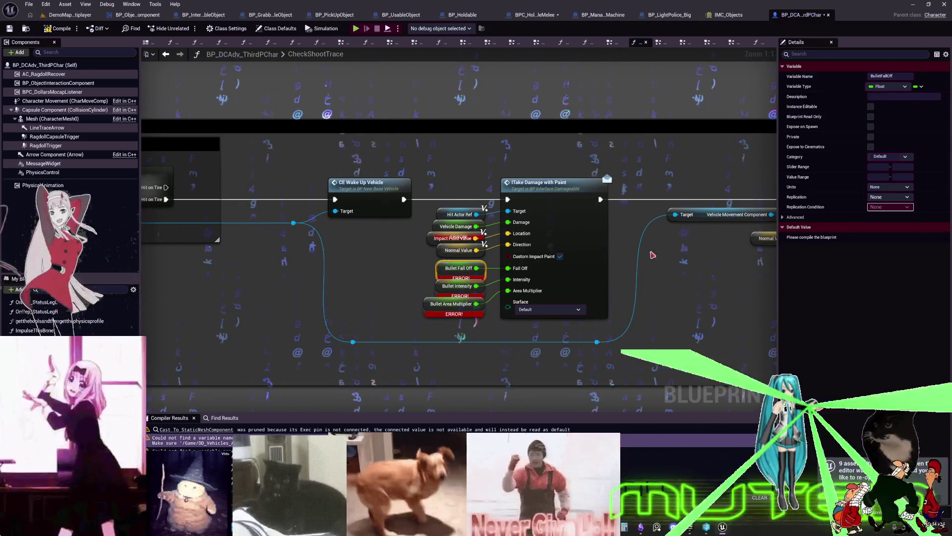
left_click(902, 197)
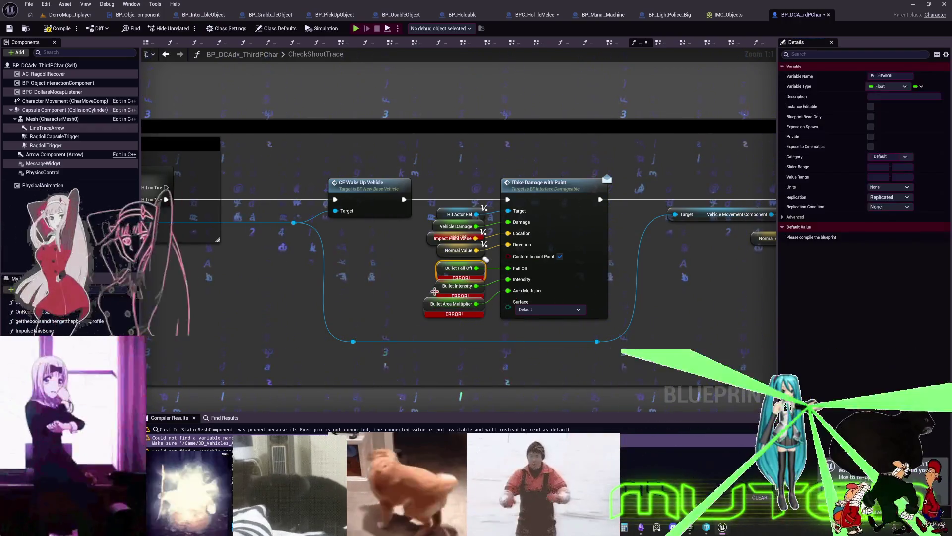
left_click(457, 286)
left_click(881, 198)
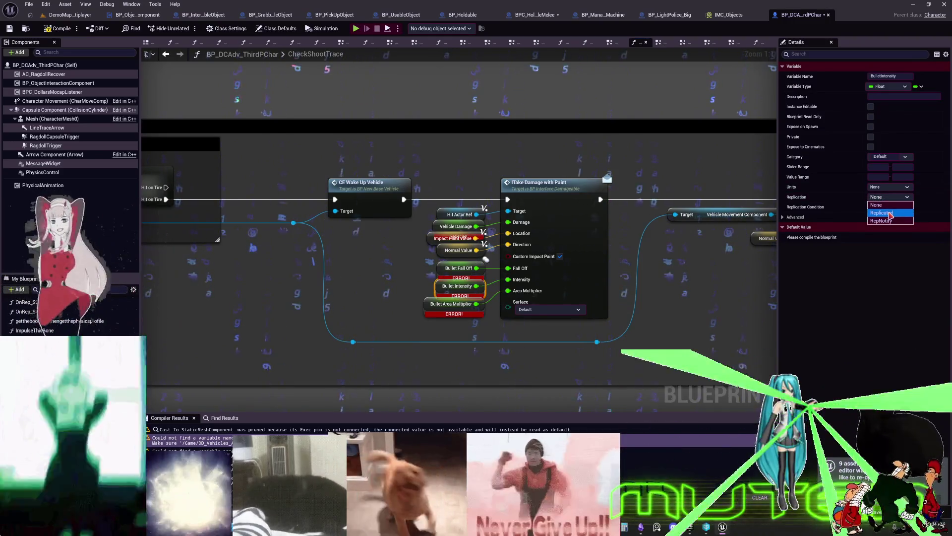
left_click(890, 213)
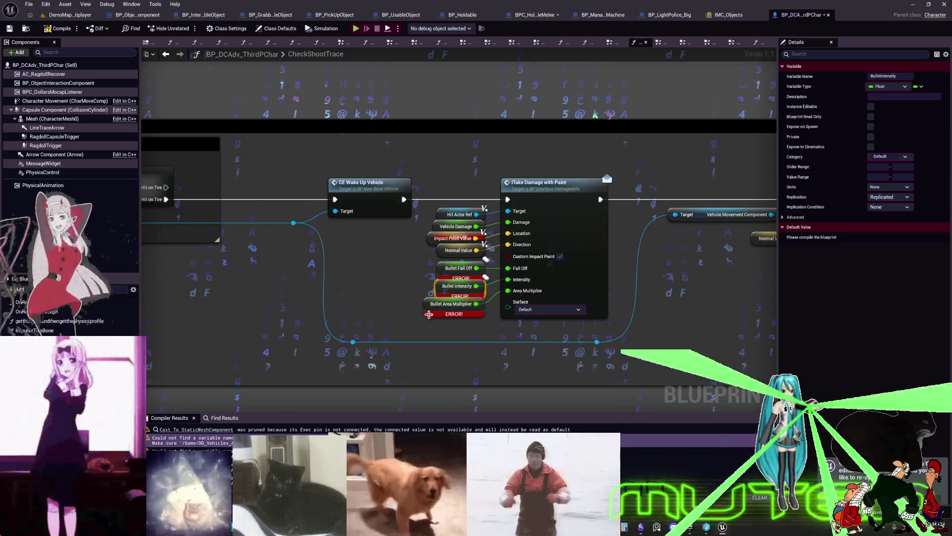
left_click(427, 312)
left_click(886, 197)
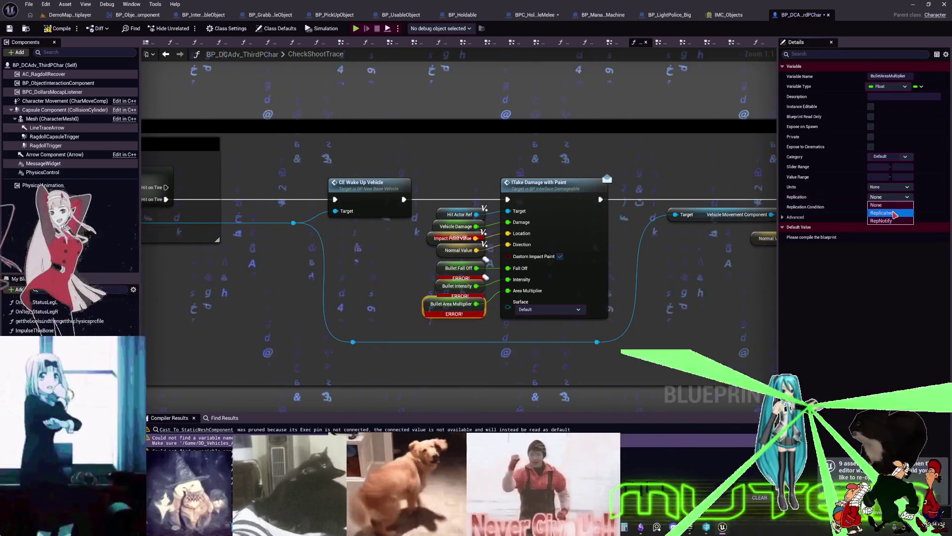
left_click(887, 215)
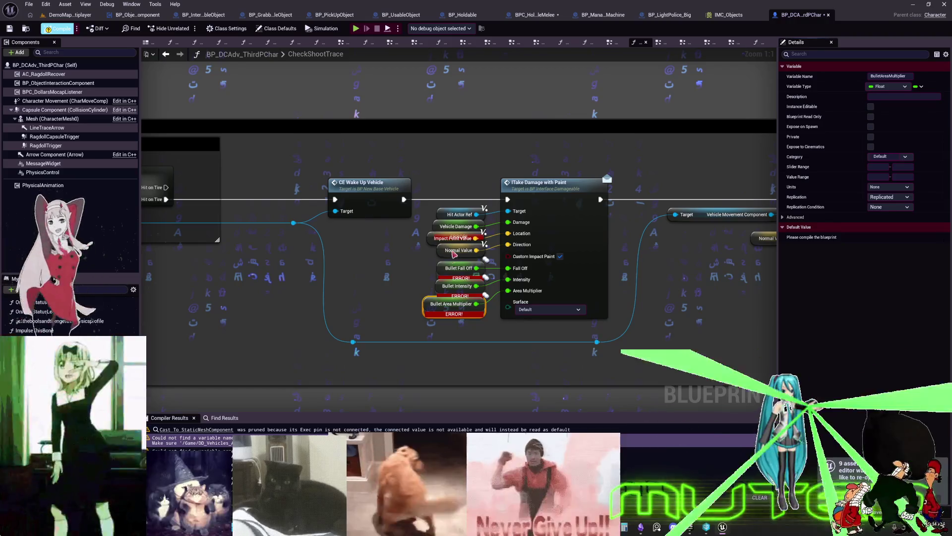
left_click(58, 29)
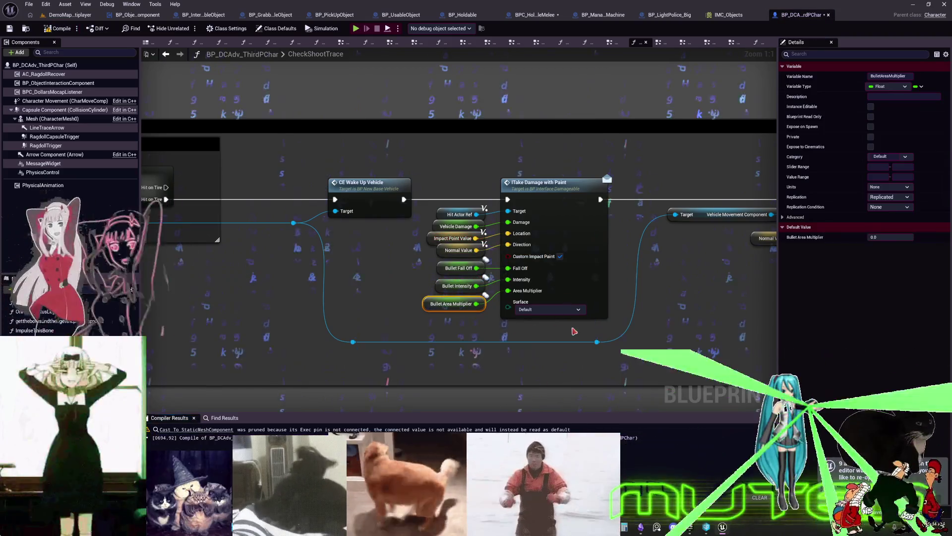
left_click(221, 431)
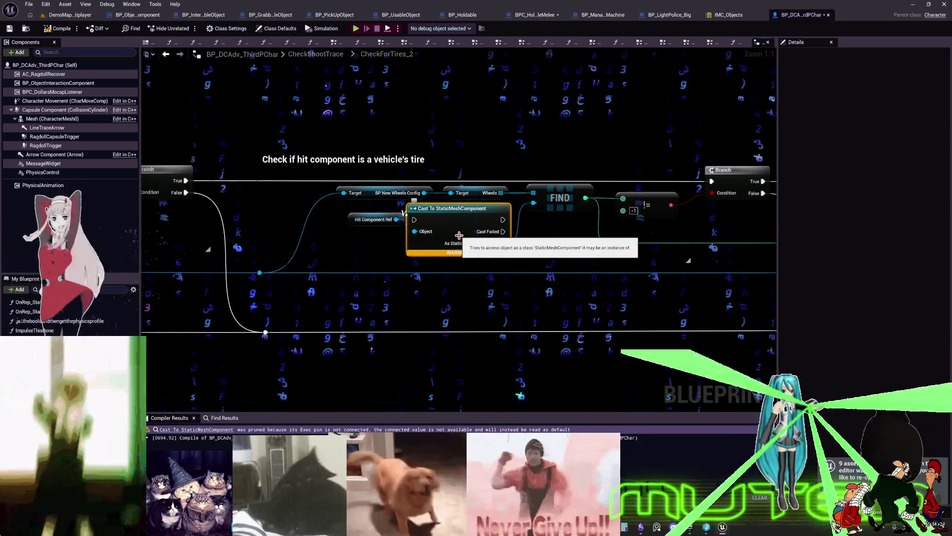
Convert the Cast To StaticMeshComponent node into a pure cast and recompile without warnings
scroll(460, 236, "down", 2)
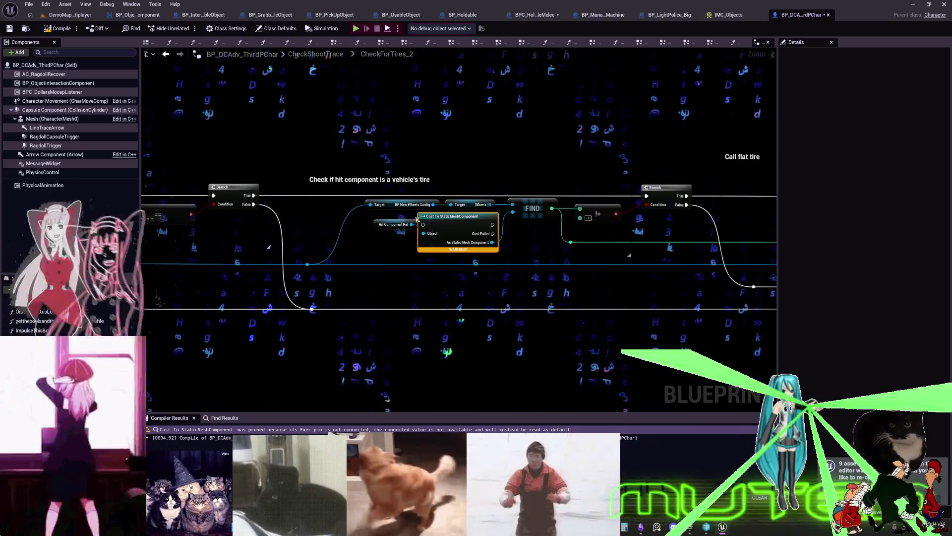
scroll(435, 257, "up", 2)
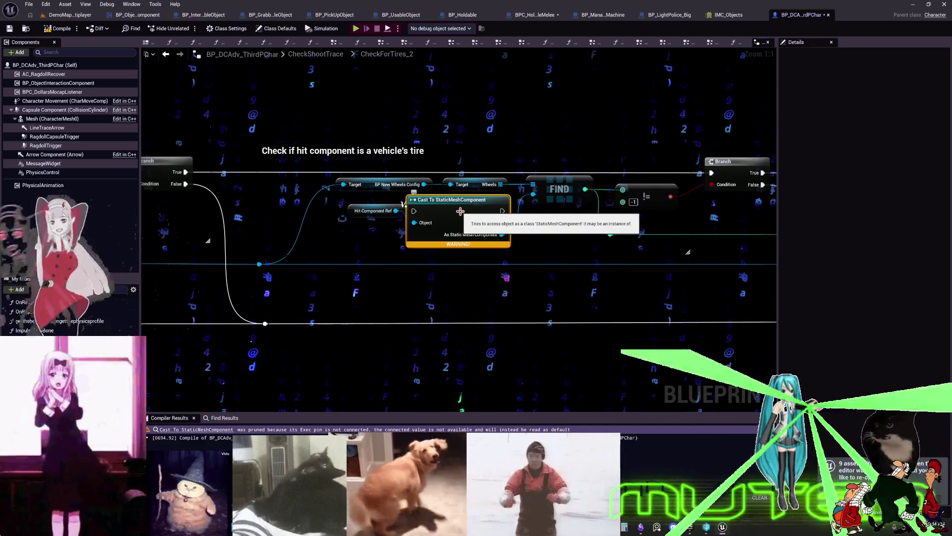
right_click(460, 213)
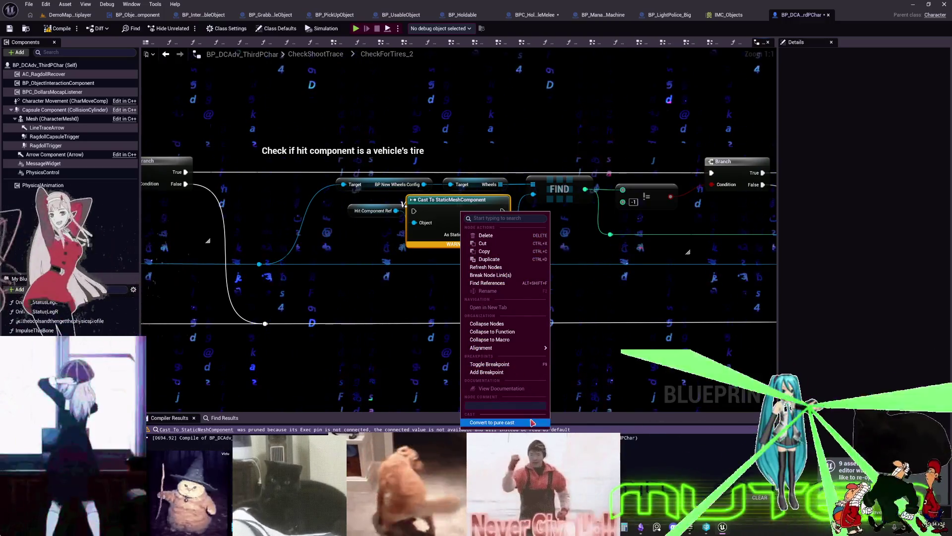
left_click(532, 422)
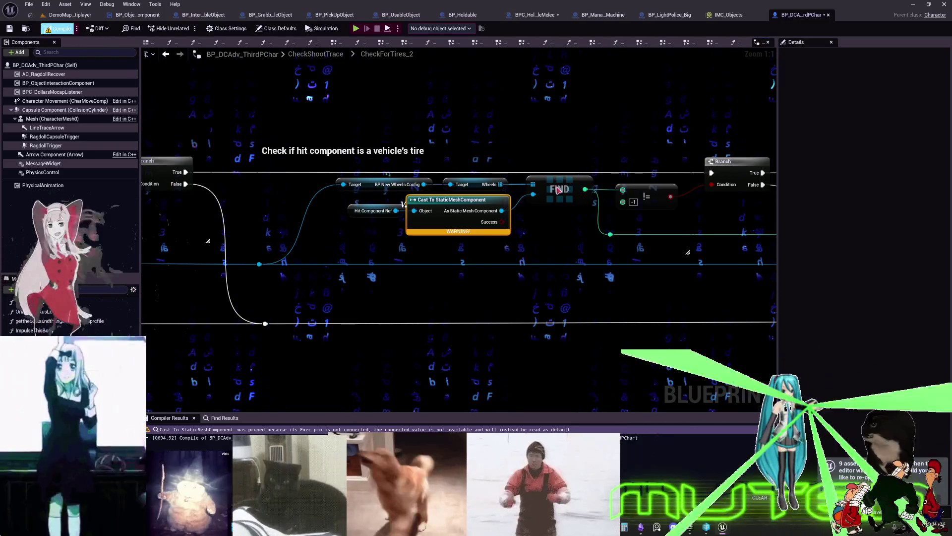
key("F7")
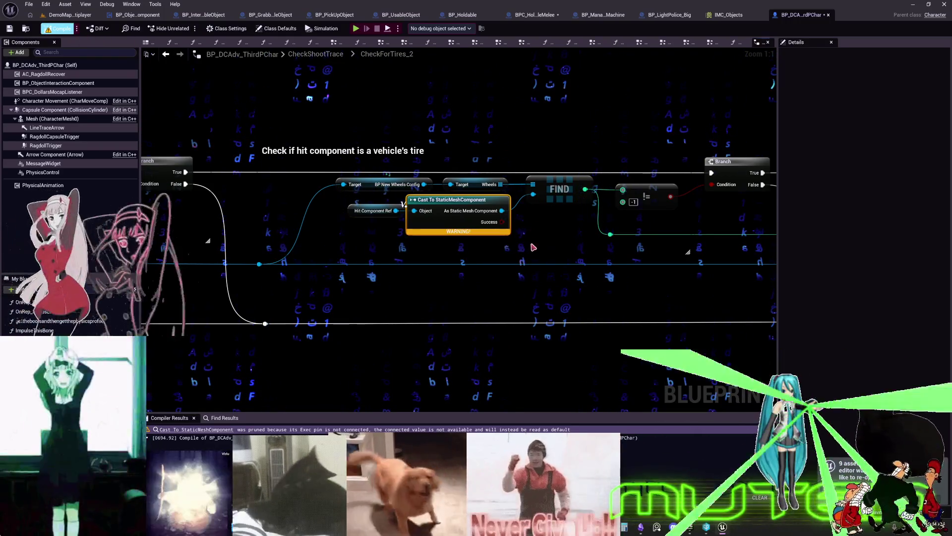
right_click(606, 258)
left_click(475, 293)
scroll(475, 293, "down", 7)
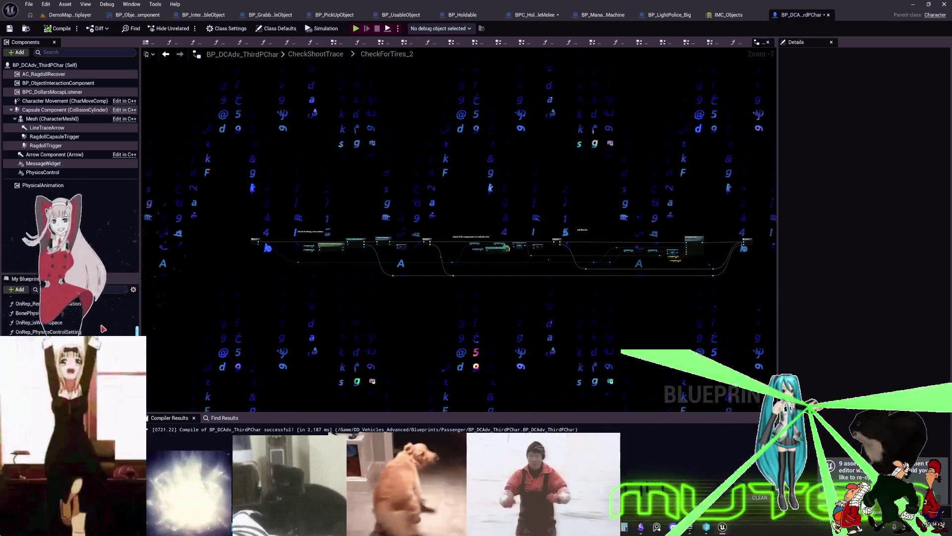
Rename the function CheckForTires_2 to CheckForTires and recompile the Blueprint
scroll(102, 328, "up", 3)
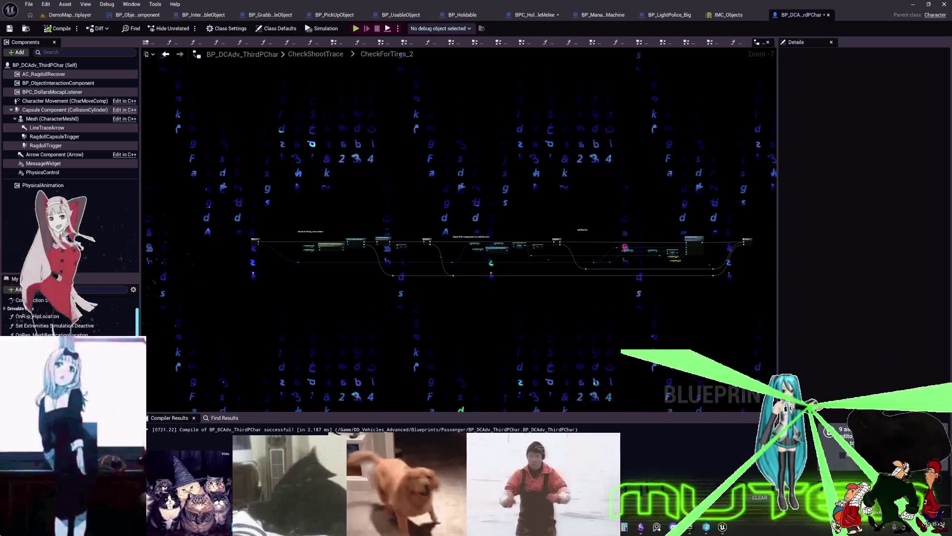
scroll(69, 313, "up", 3)
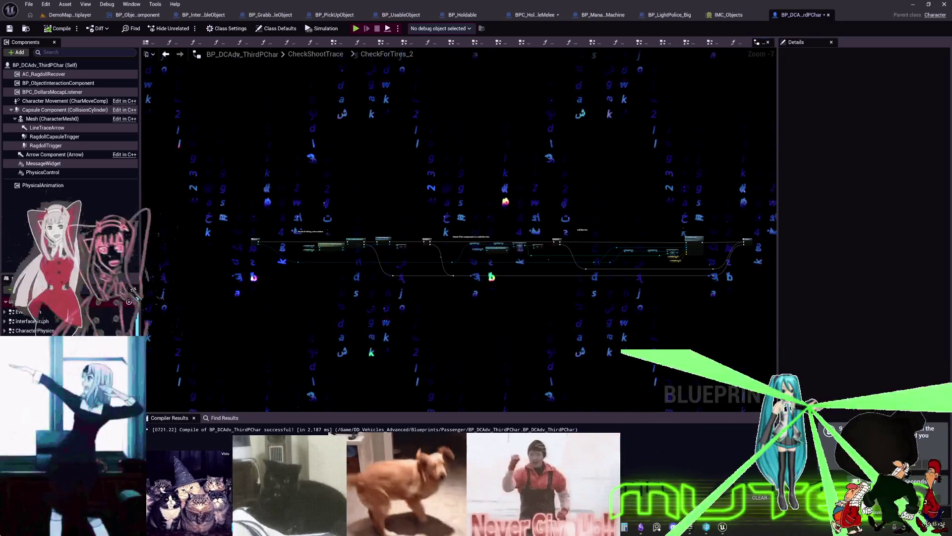
scroll(70, 312, "up", 2)
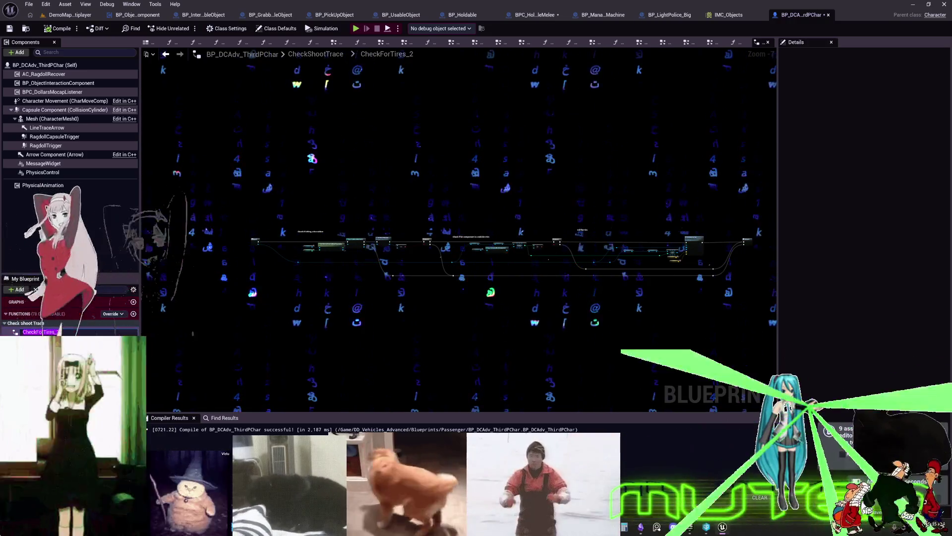
key("BackSpace")
key("BackSpace")
key("Return")
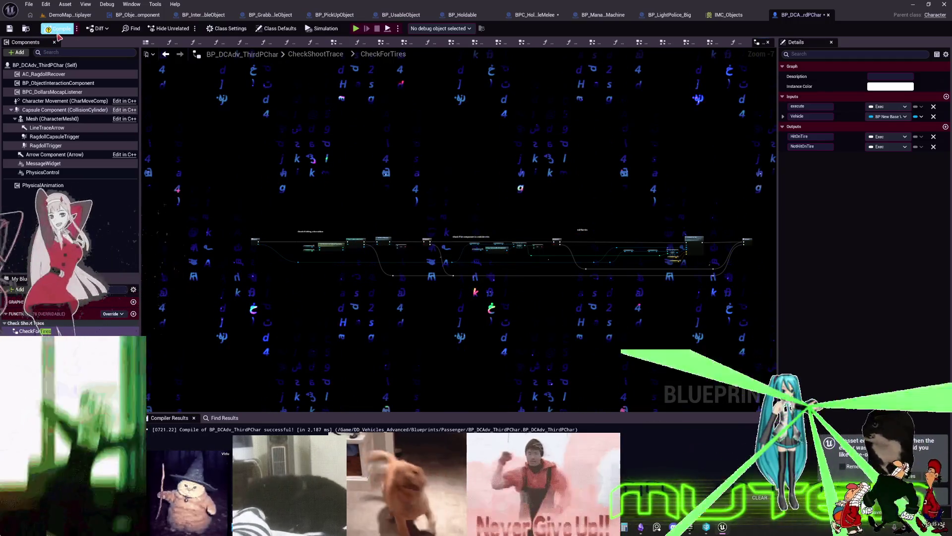
key("F7")
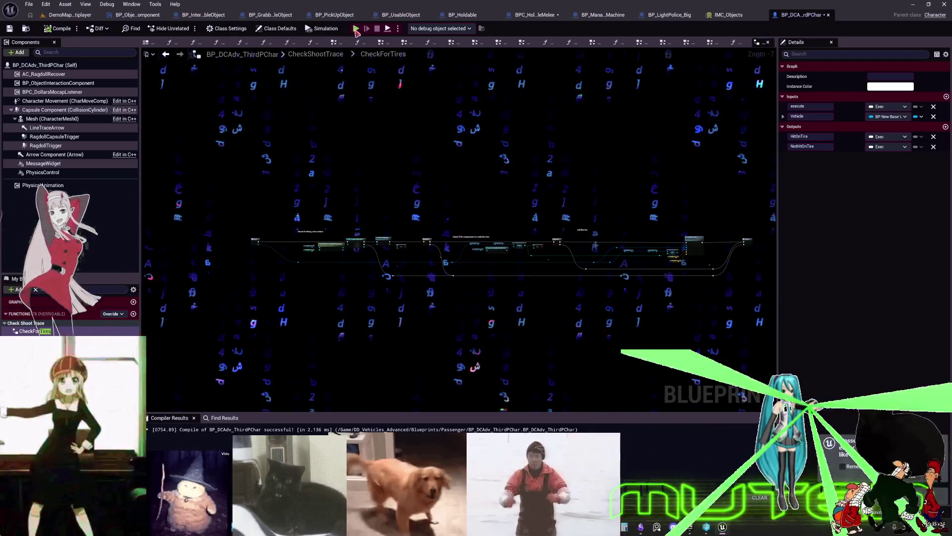
key("alt+p")
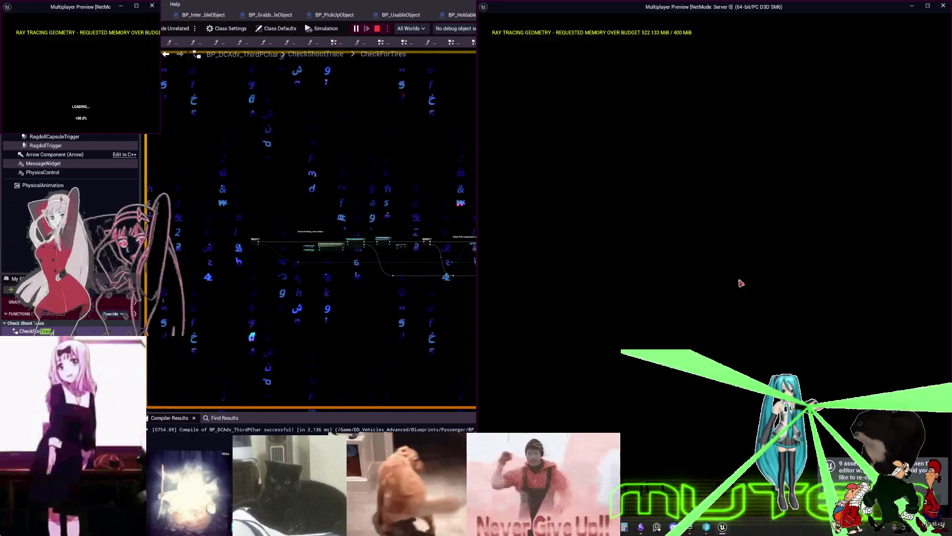
key("w")
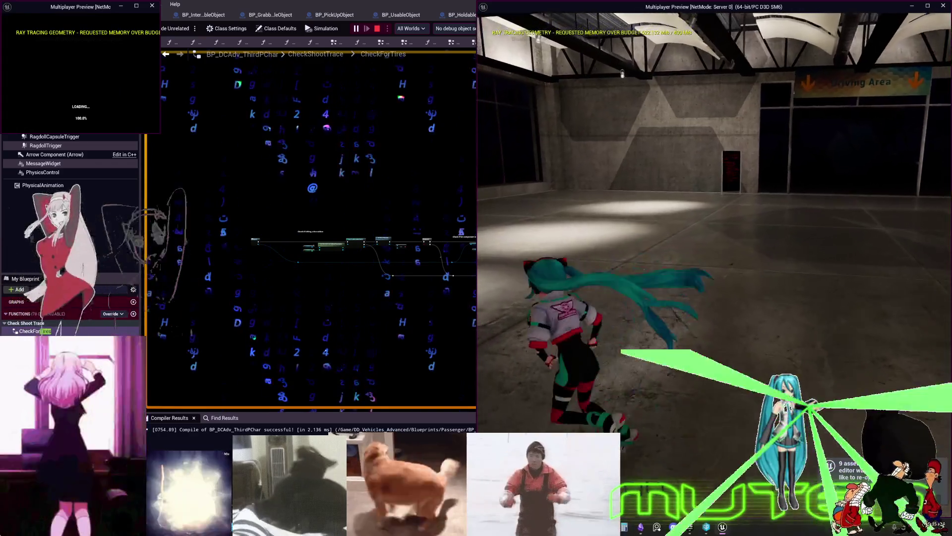
key("w")
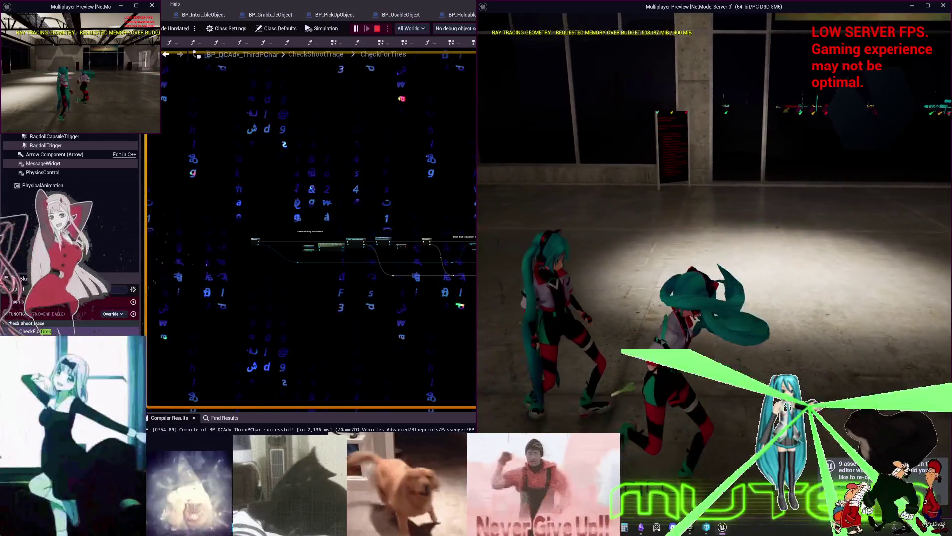
key("Escape")
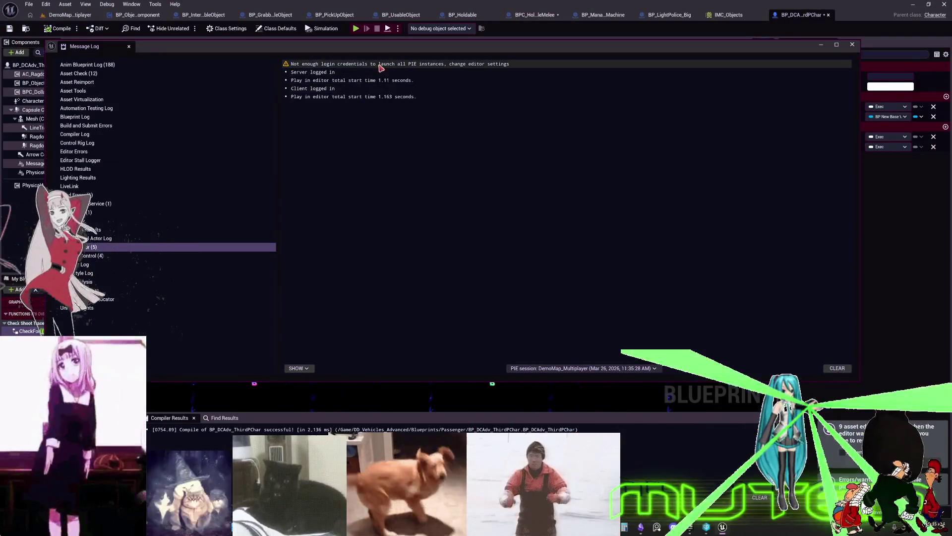
left_click(852, 44)
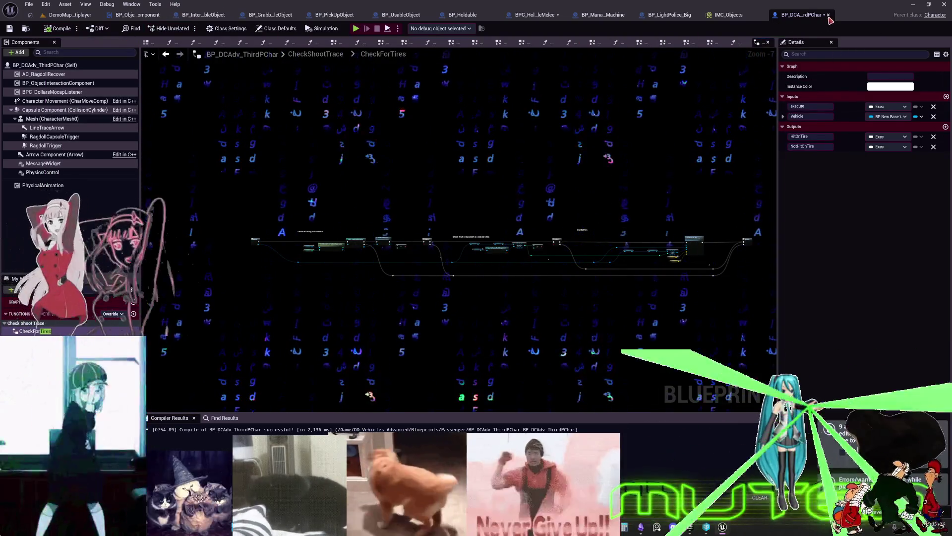
Close the character, IMC_Objects, police light and mana regen tabs, then start multiplayer PIE
middle_click(783, 18)
left_click(804, 16)
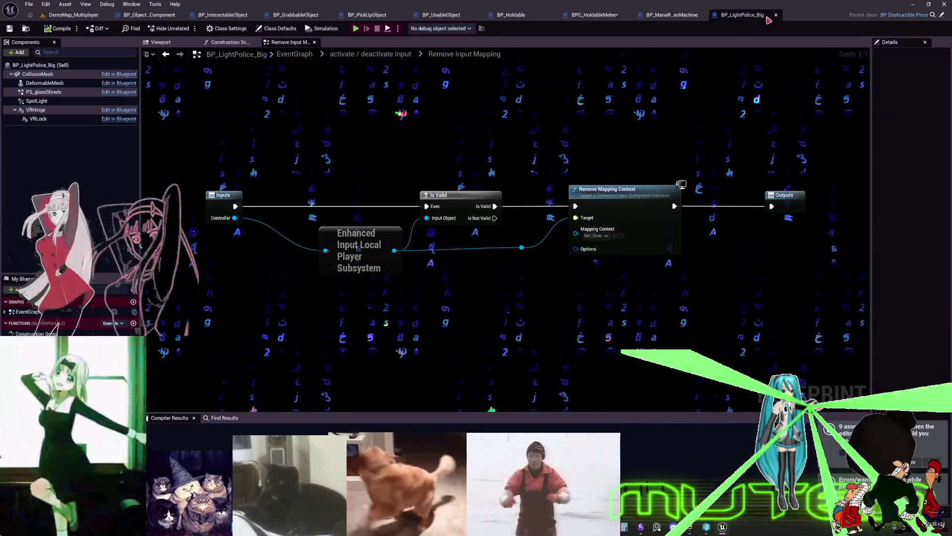
middle_click(759, 18)
left_click(740, 16)
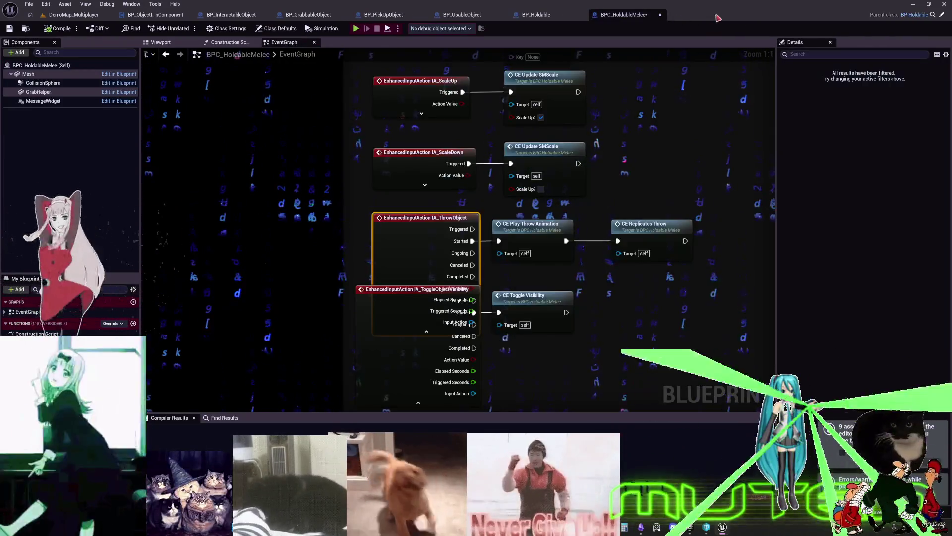
scroll(328, 145, "down", 8)
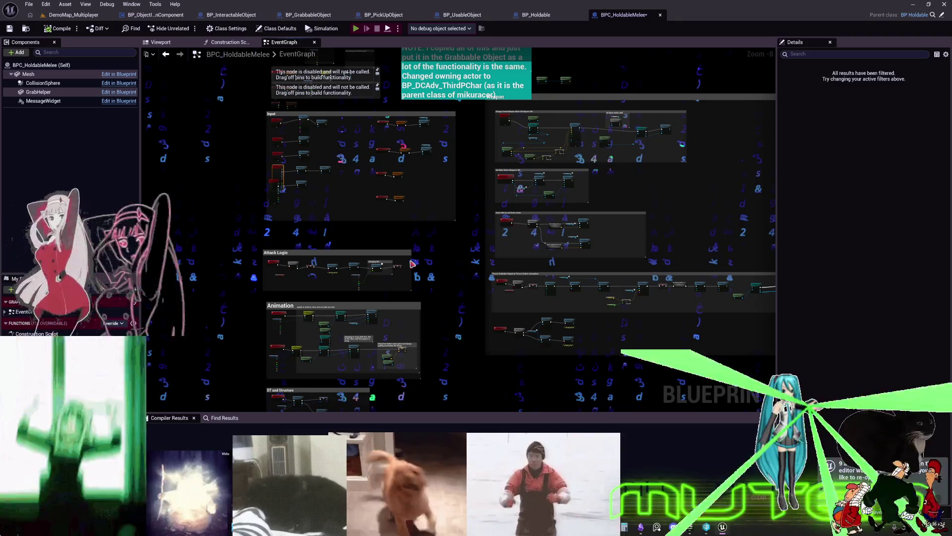
key("alt+p")
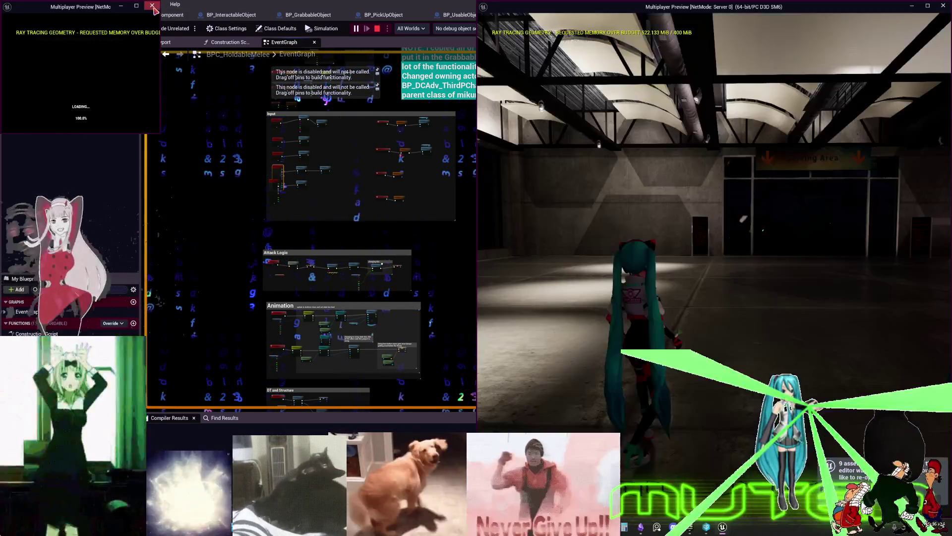
Snap the client preview to half the screen, test, then stop PIE and close the Message Log
left_click(158, 138)
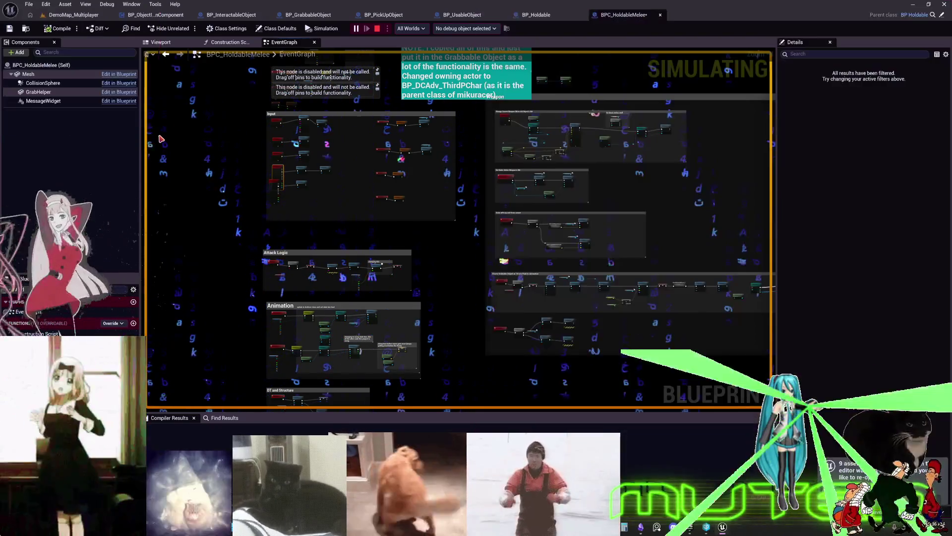
key("alt+Tab")
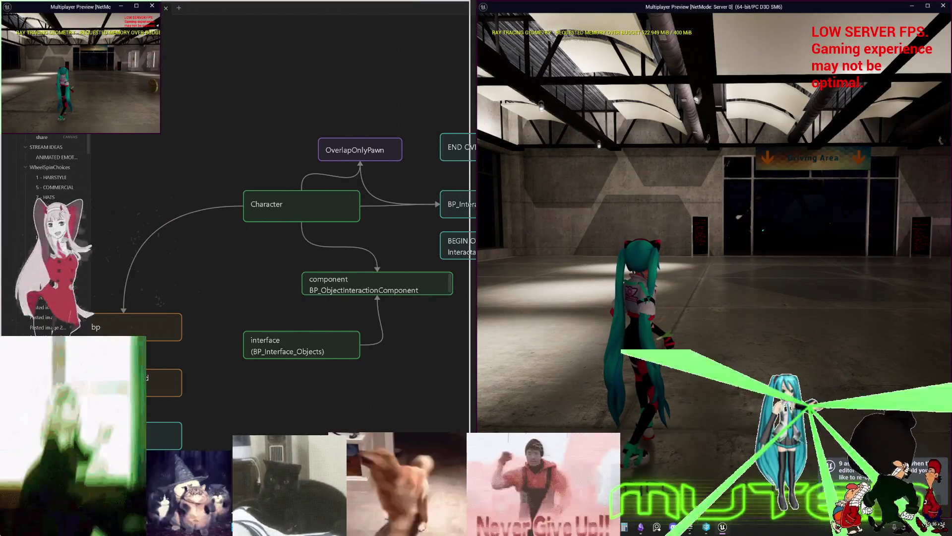
key("super+Left")
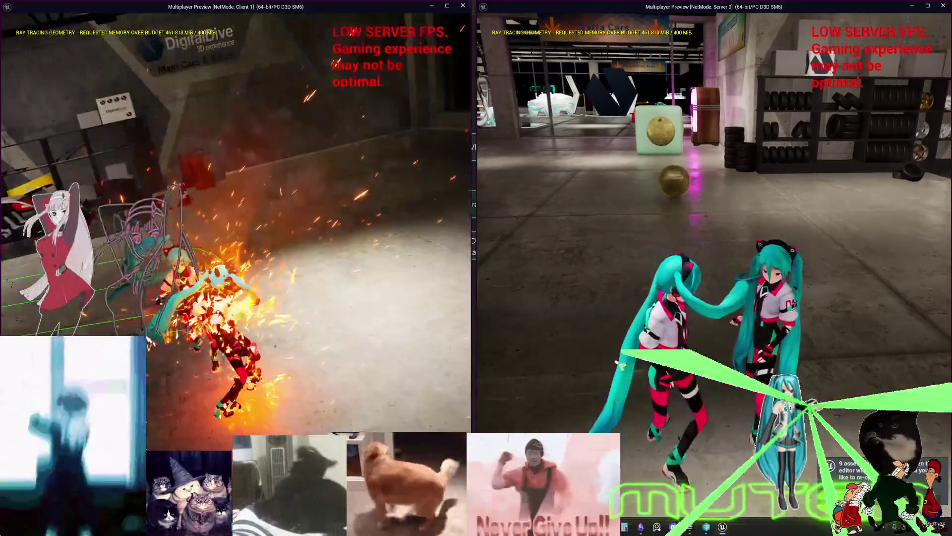
key("Escape")
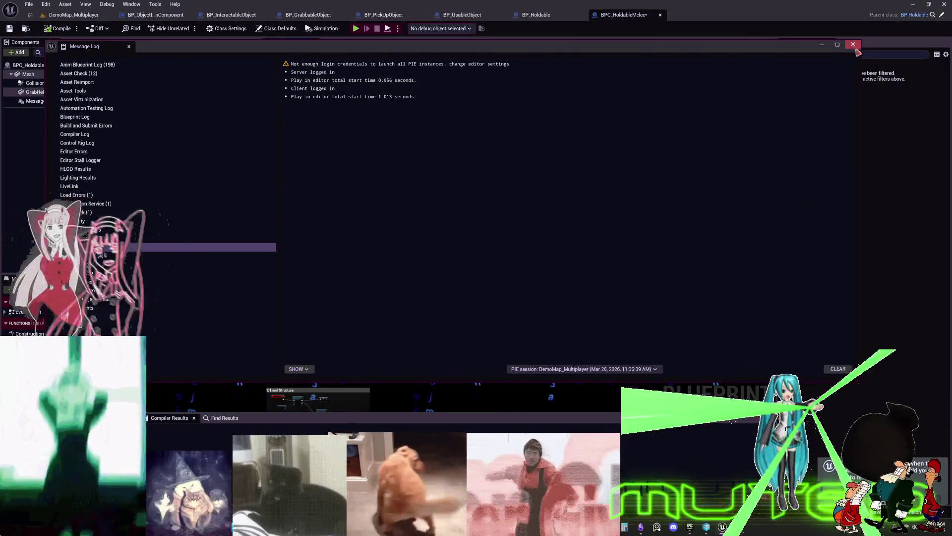
left_click(853, 45)
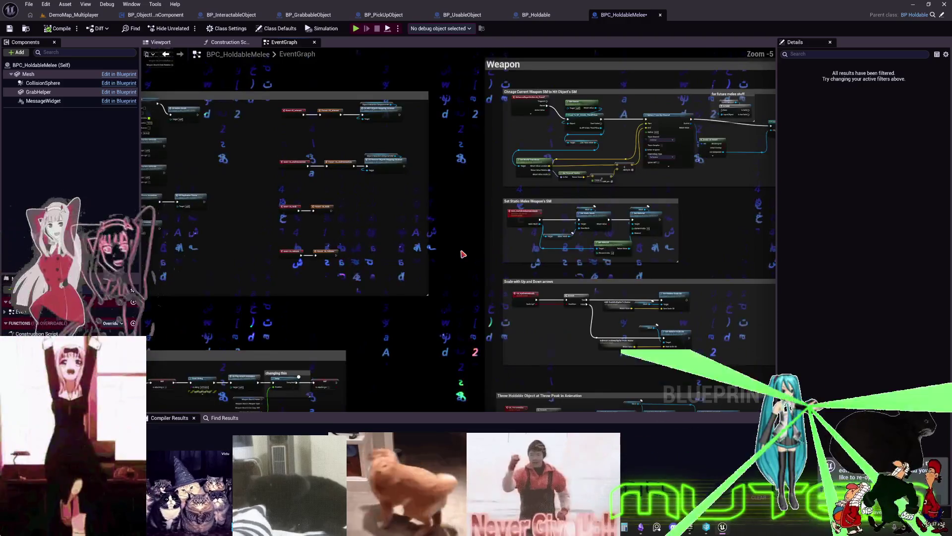
Return to the multiplayer demo level and set Number of Players to 2
mouse_move(462, 251)
left_mouse_down()
mouse_move(469, 270)
mouse_move(461, 263)
mouse_move(481, 260)
mouse_move(457, 253)
mouse_move(518, 260)
left_mouse_up()
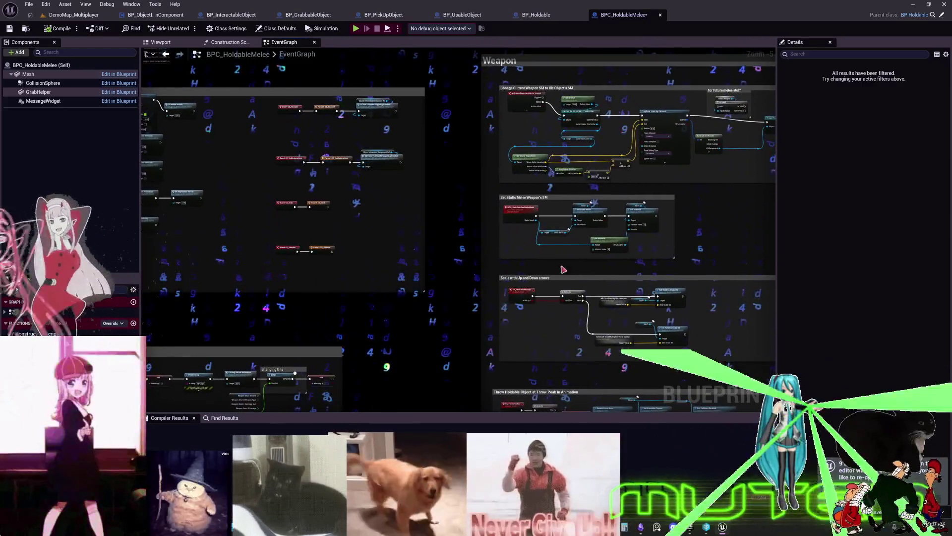
left_click(74, 14)
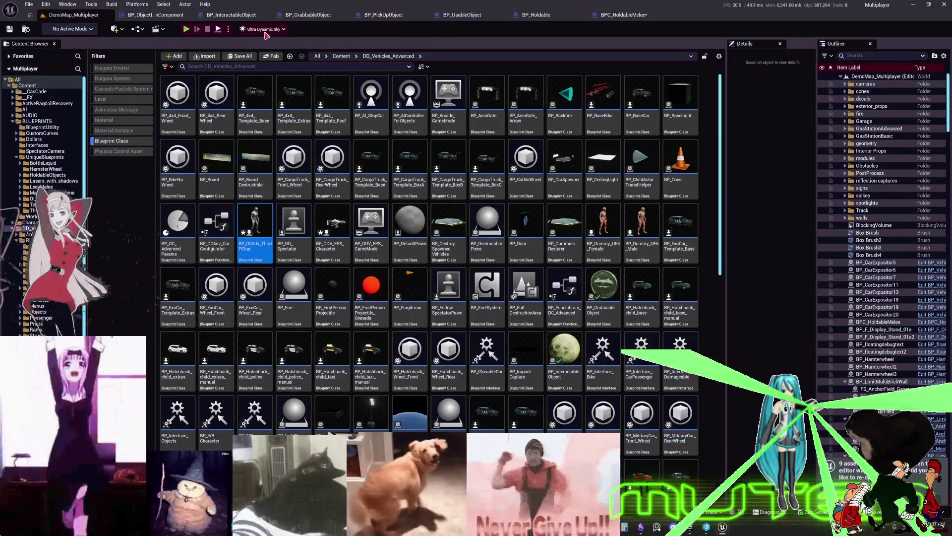
left_click(229, 29)
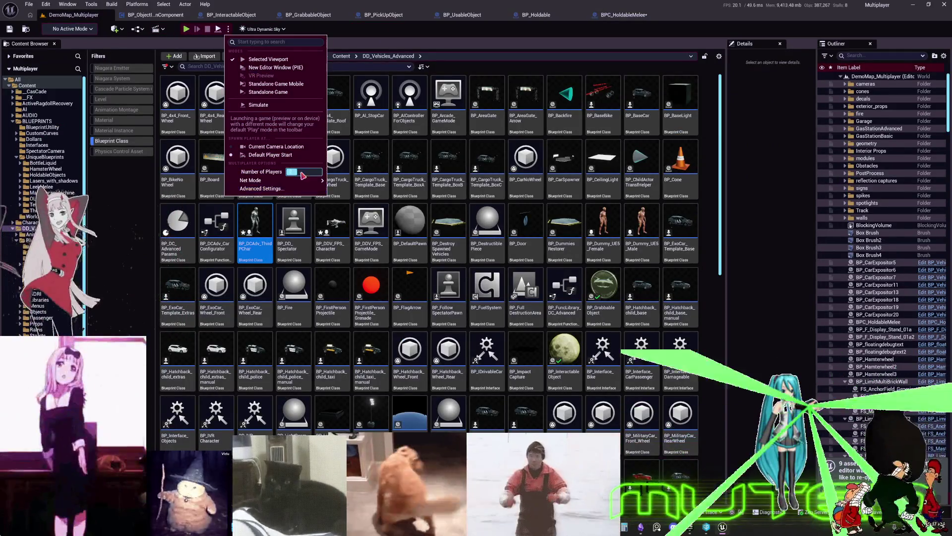
left_click(301, 172)
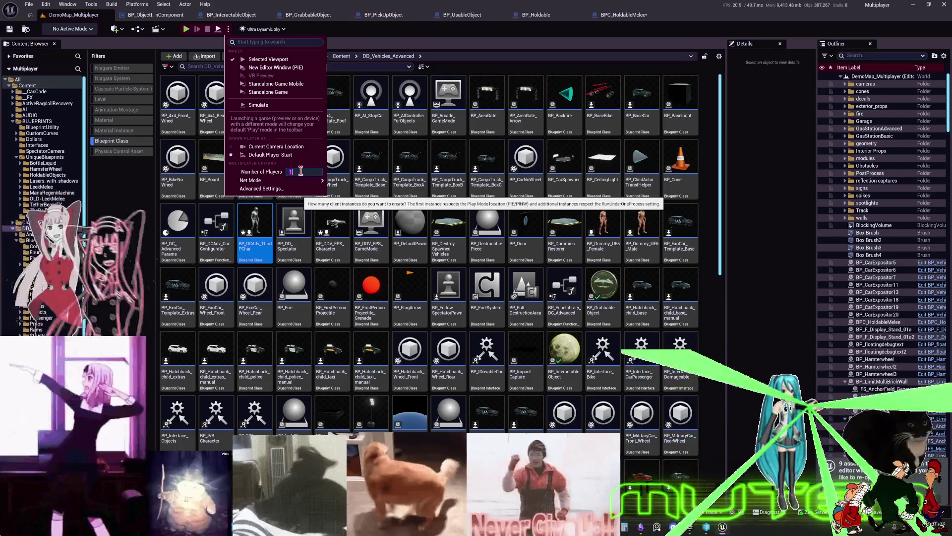
Open Viewport 1 as a floating window via Window > Viewports
left_click(68, 4)
left_click(68, 4)
mouse_move(124, 87)
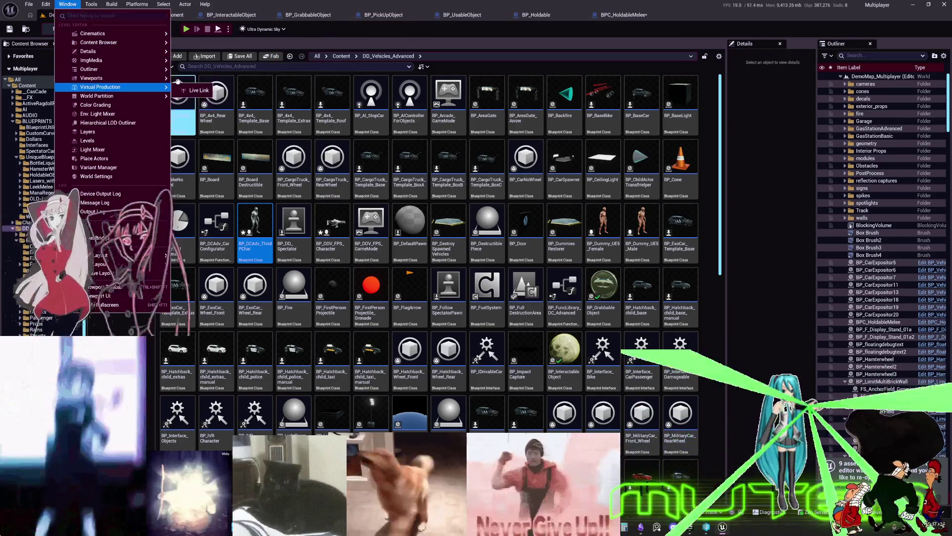
left_click(178, 81)
left_click(68, 4)
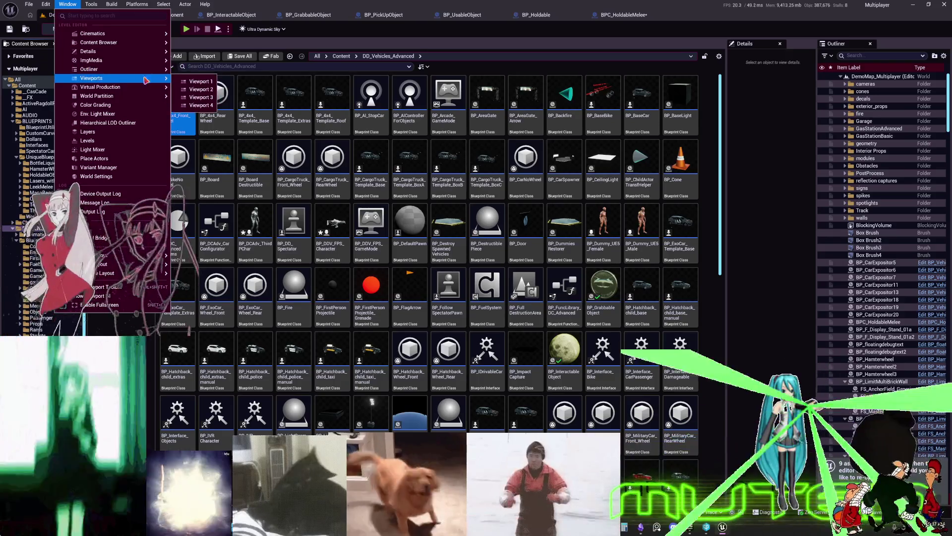
left_click(569, 196)
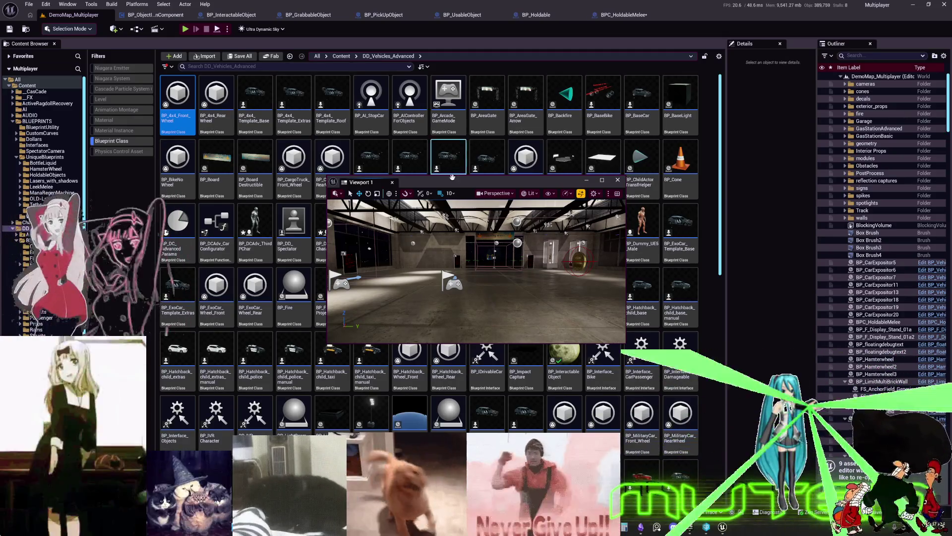
Place a BP_ThirdPersonMikuRacer from MESH_SKELETAL into the garage level and frame it
left_click_drag(466, 185, 601, 183)
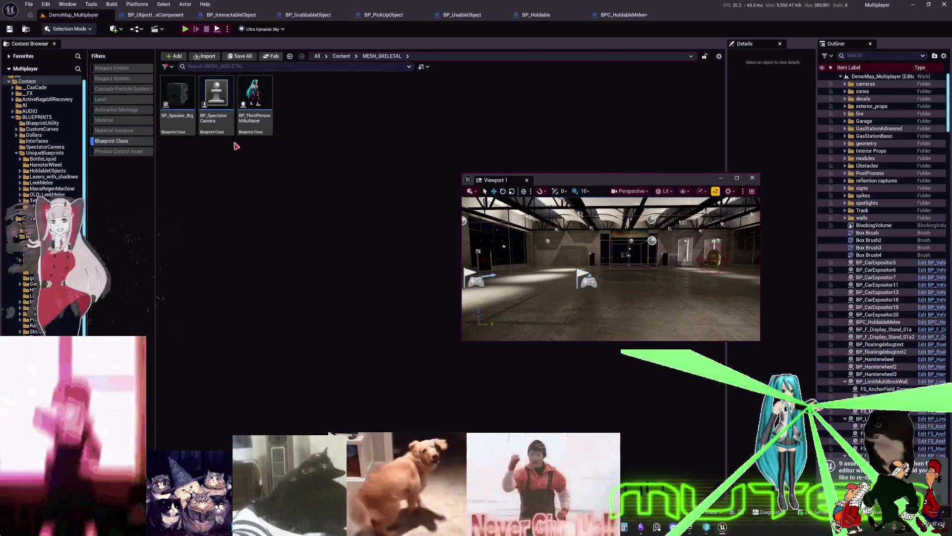
left_click(255, 97)
mouse_move(255, 97)
left_mouse_down()
mouse_move(566, 290)
mouse_move(590, 288)
left_mouse_up()
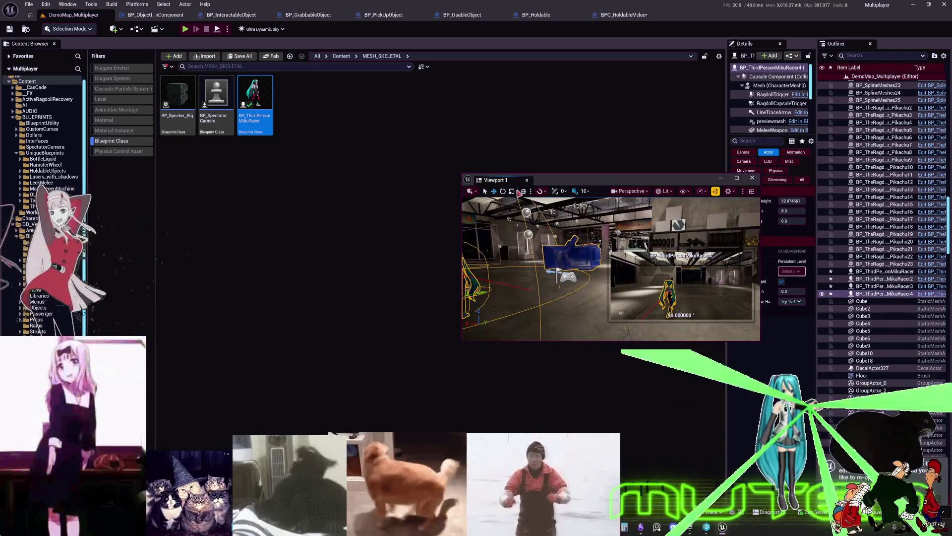
left_click(737, 178)
key("f")
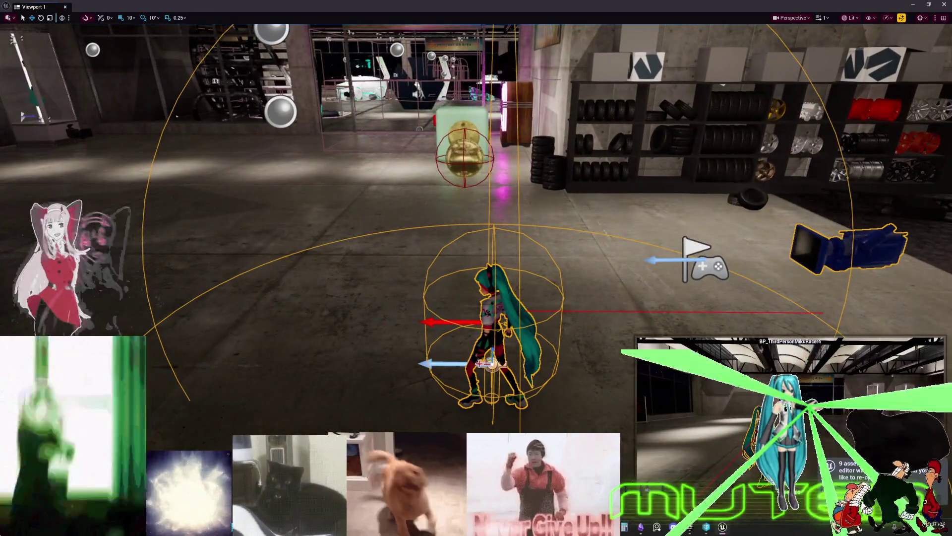
Move the new MikuRacer left, Alt-drag a duplicate beside it, then deselect
mouse_move(486, 363)
left_mouse_down()
mouse_move(270, 352)
mouse_move(116, 363)
mouse_move(140, 334)
left_mouse_up()
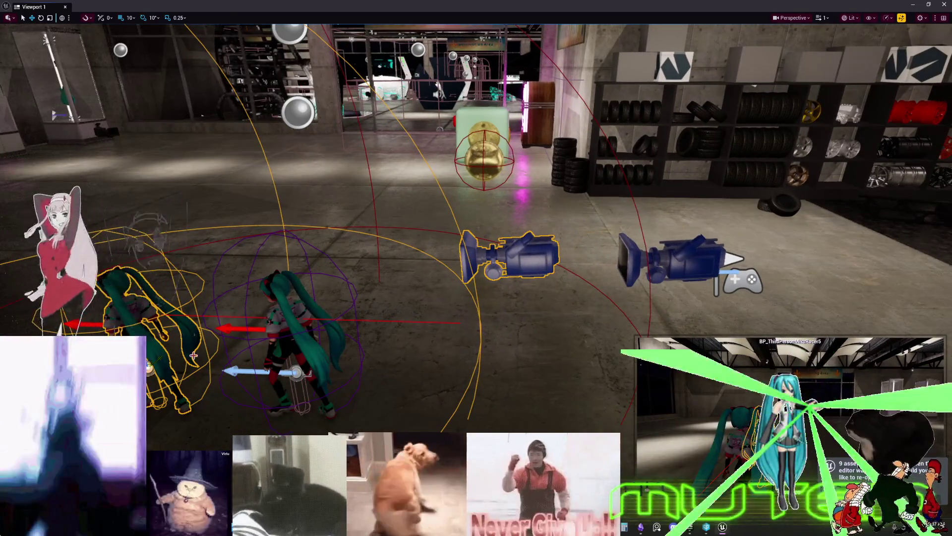
left_click_drag(238, 371, 99, 371)
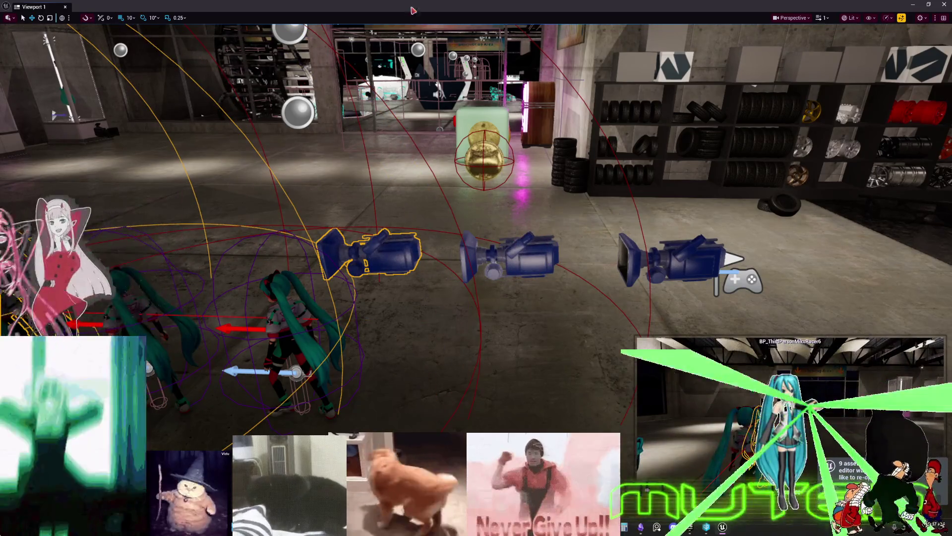
key("F11")
left_click(560, 104)
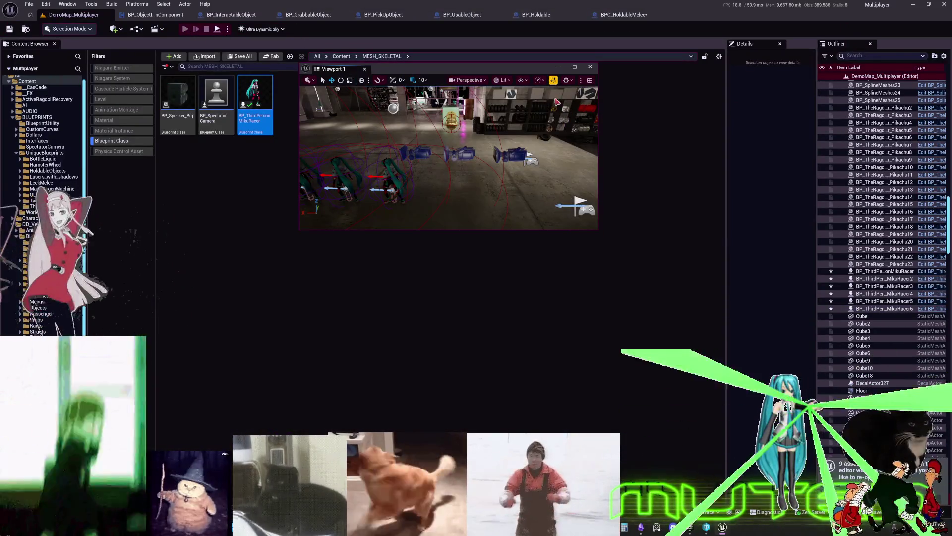
left_click(575, 67)
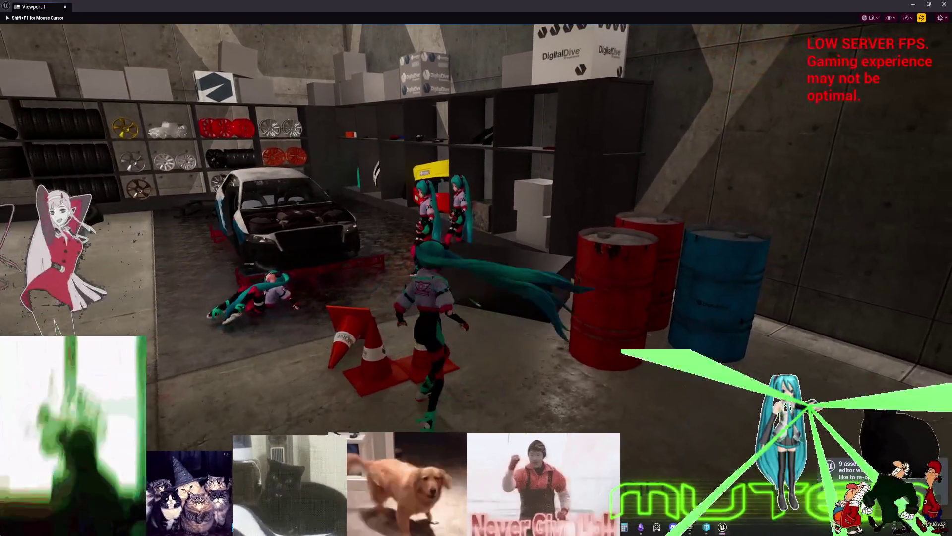
Drive the character around the garage with W and A, then stop PIE with Esc
key("w")
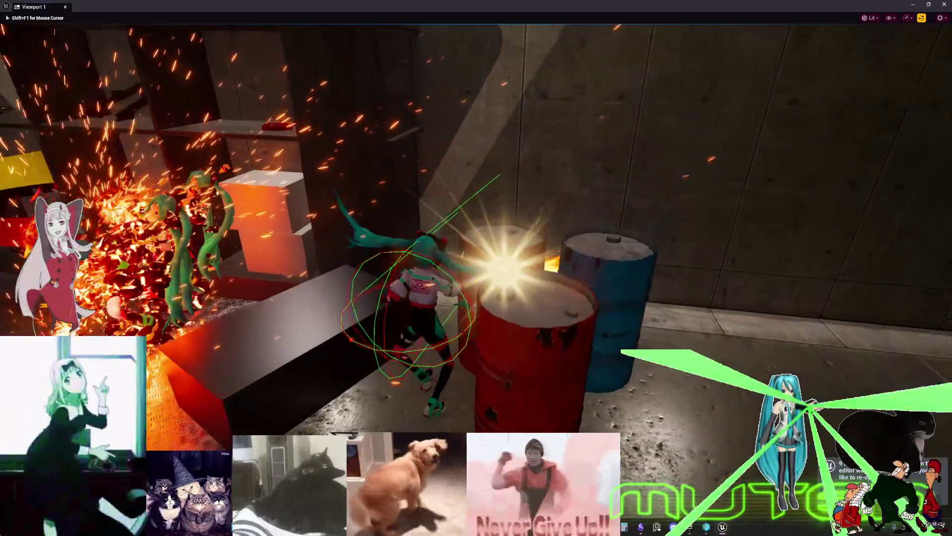
key("a")
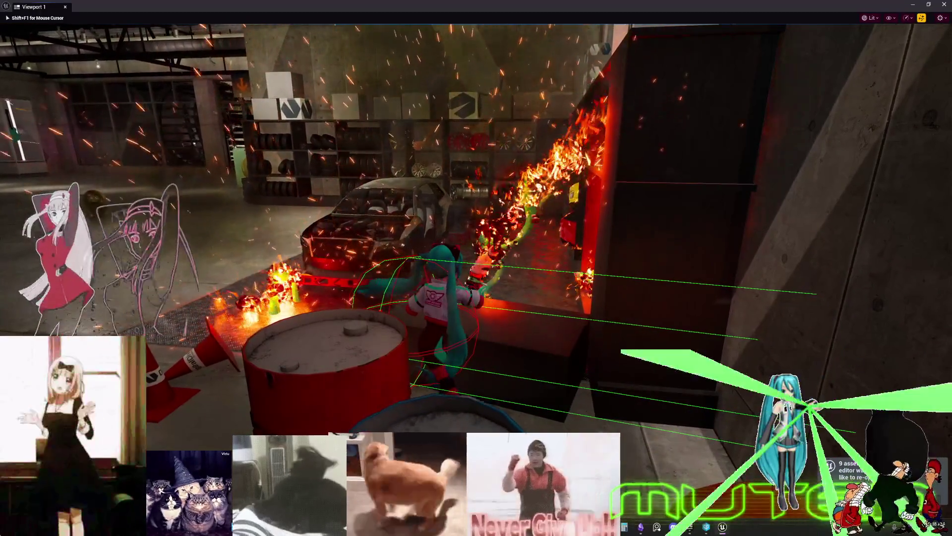
key("w")
key("Escape")
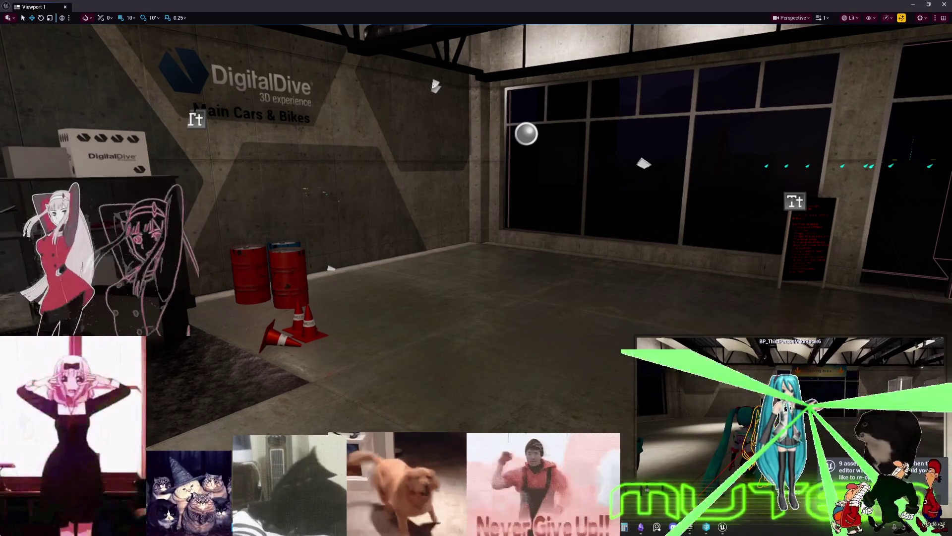
double_click(827, 4)
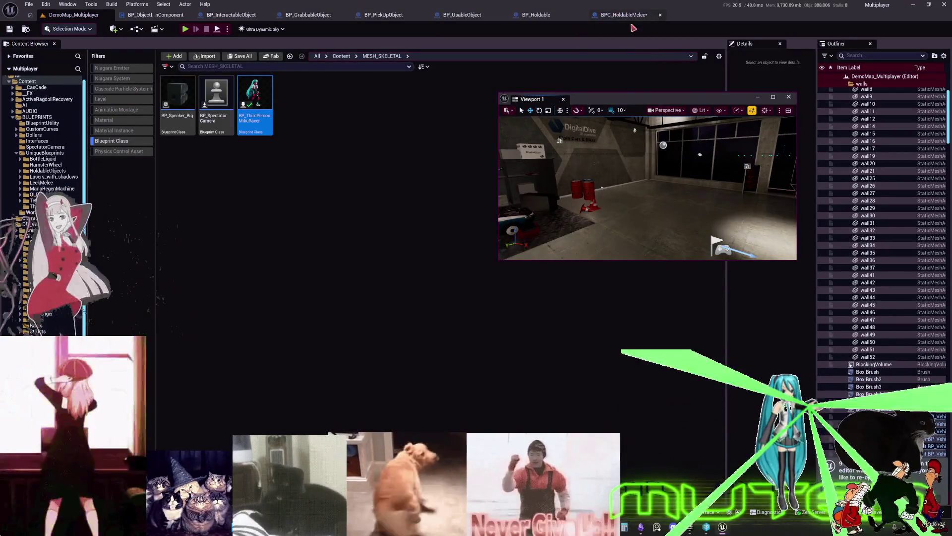
Open the BP_ThirdPersonMikuRacer Blueprint and inspect its MeleeWeapon component
left_click_drag(626, 102, 387, 186)
double_click(254, 100)
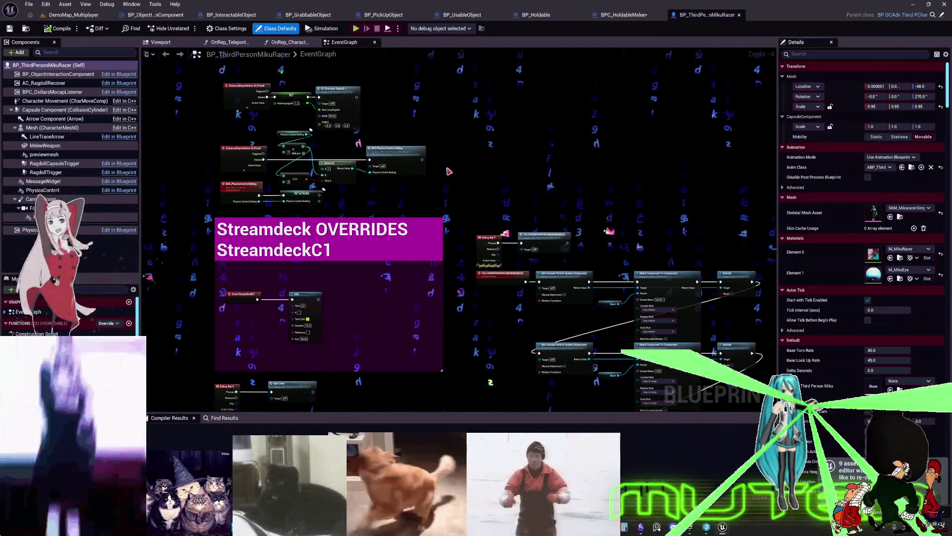
scroll(451, 172, "down", 4)
left_click_drag(451, 172, 620, 104)
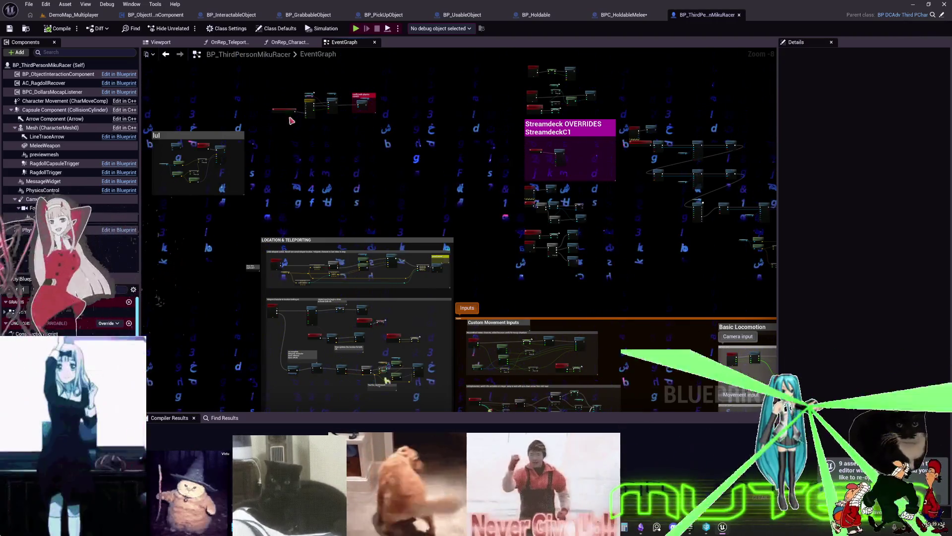
left_click(55, 146)
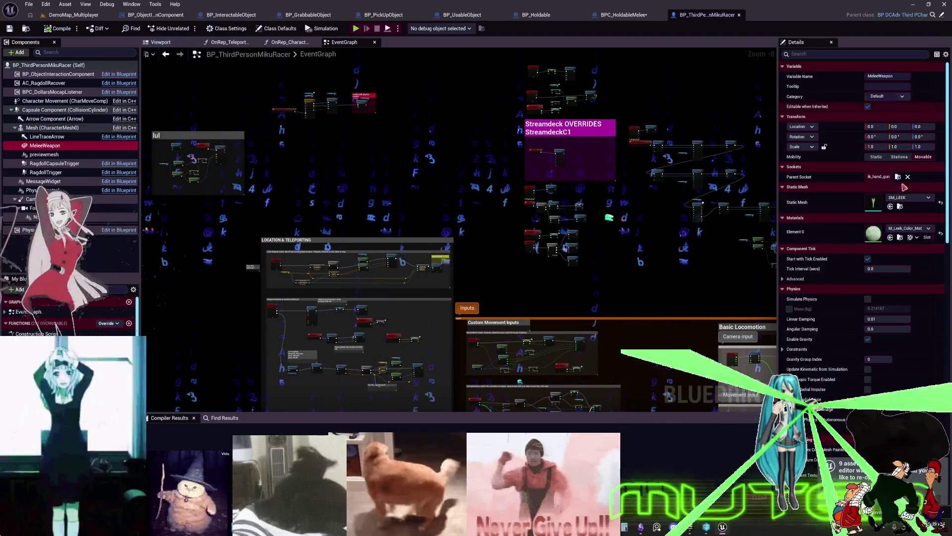
scroll(887, 228, "down", 5)
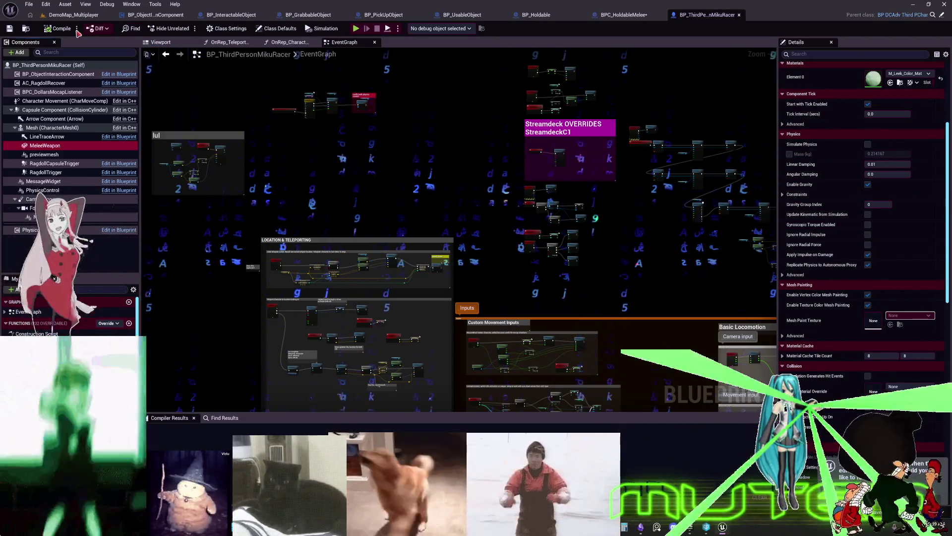
Open the parent BP_DCAdv_ThirdPChar Blueprint's EventGraph
left_click(944, 17)
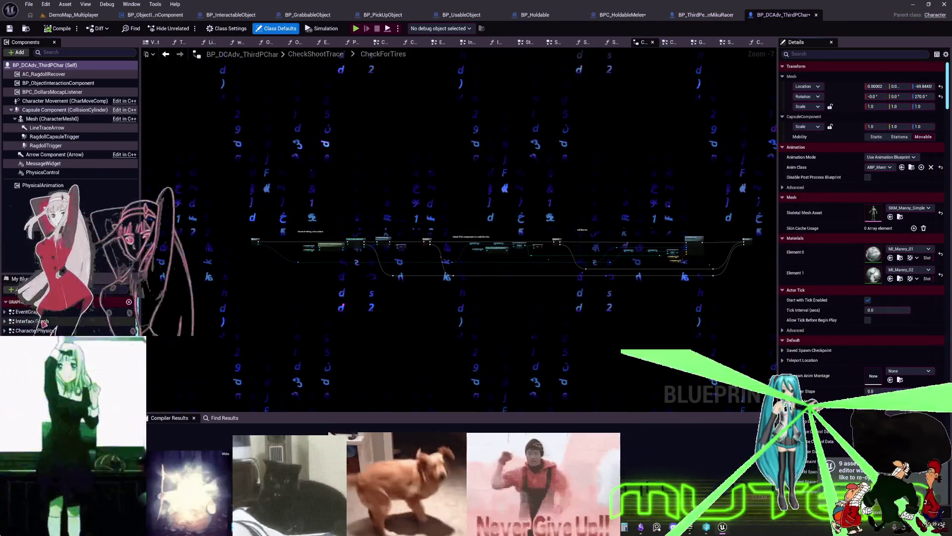
left_click(40, 313)
double_click(39, 313)
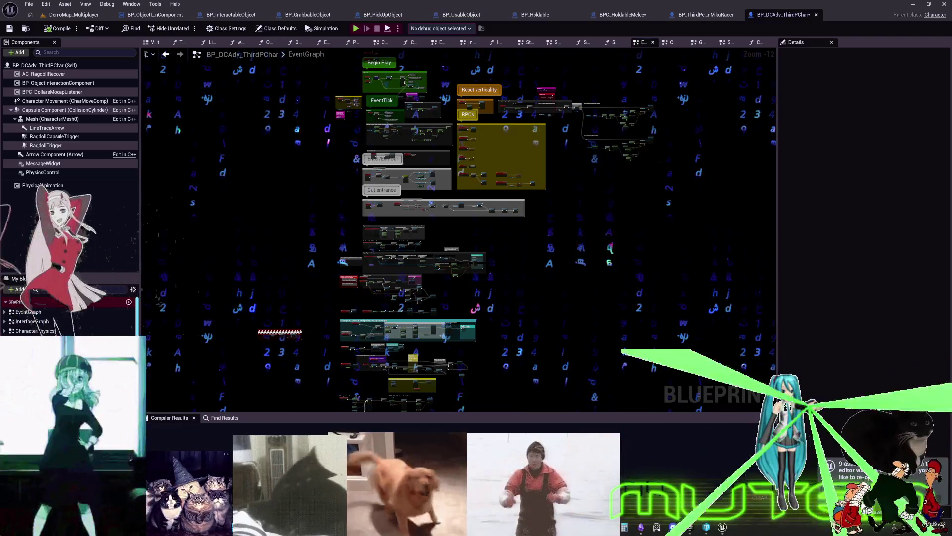
Back in BP_ThirdPersonMikuRacer, box-select the spin2win event's node chain
left_click(694, 15)
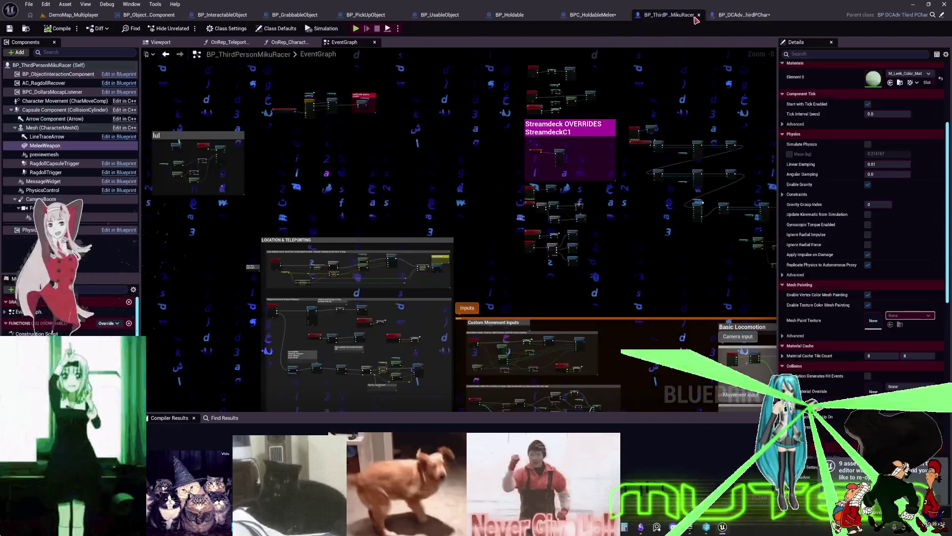
scroll(545, 238, "up", 5)
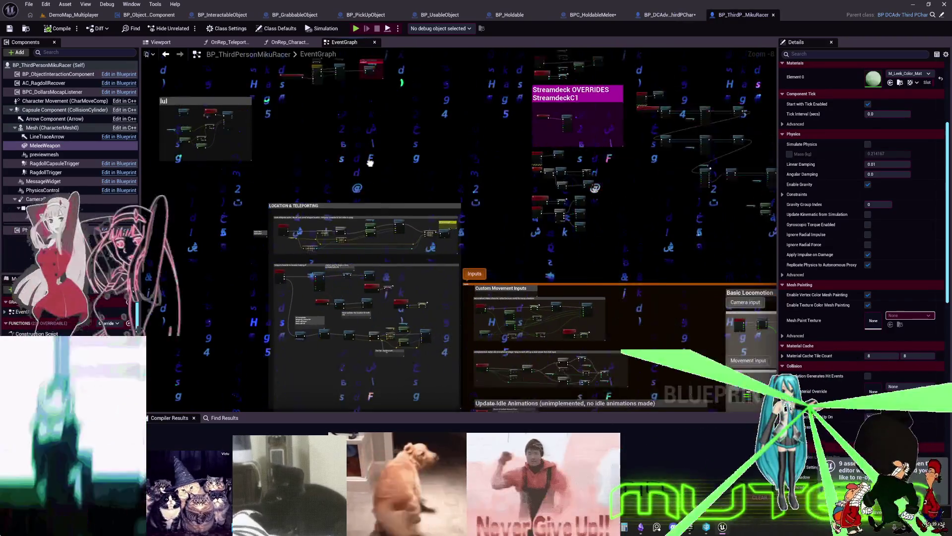
scroll(587, 193, "down", 3)
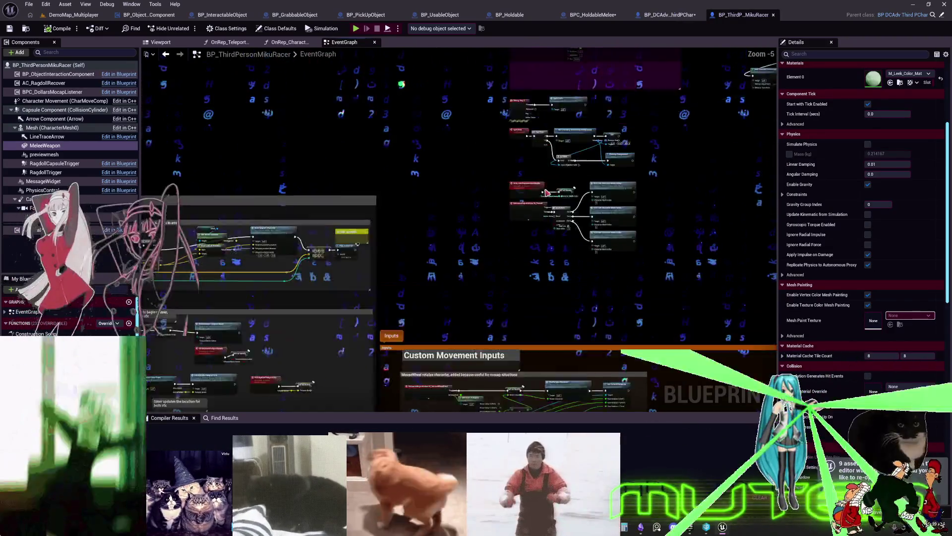
scroll(644, 224, "up", 8)
left_click_drag(715, 273, 228, 154)
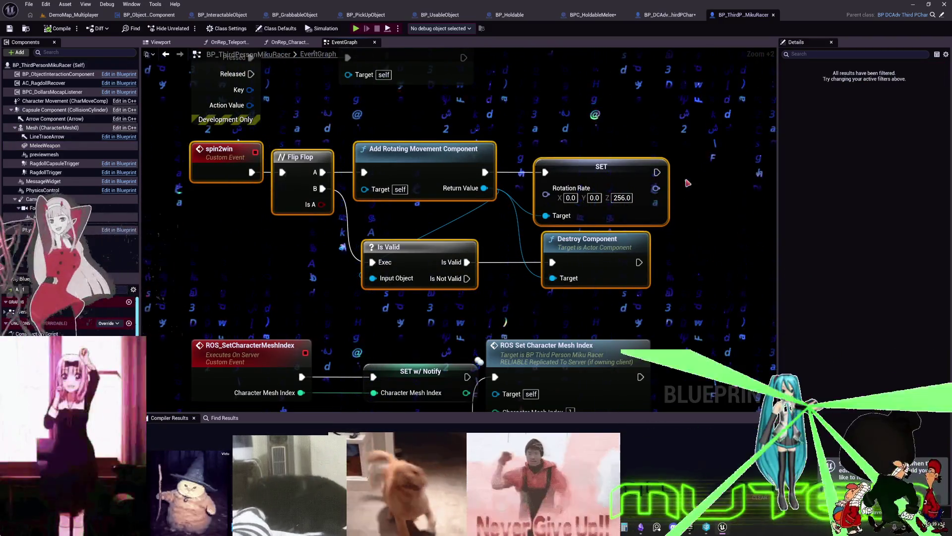
Set the spin2win event's Replicates option to Multicast
scroll(683, 194, "down", 4)
mouse_move(336, 164)
left_mouse_down()
mouse_move(292, 149)
mouse_move(485, 153)
mouse_move(628, 215)
mouse_move(611, 280)
left_mouse_up()
scroll(411, 184, "up", 2)
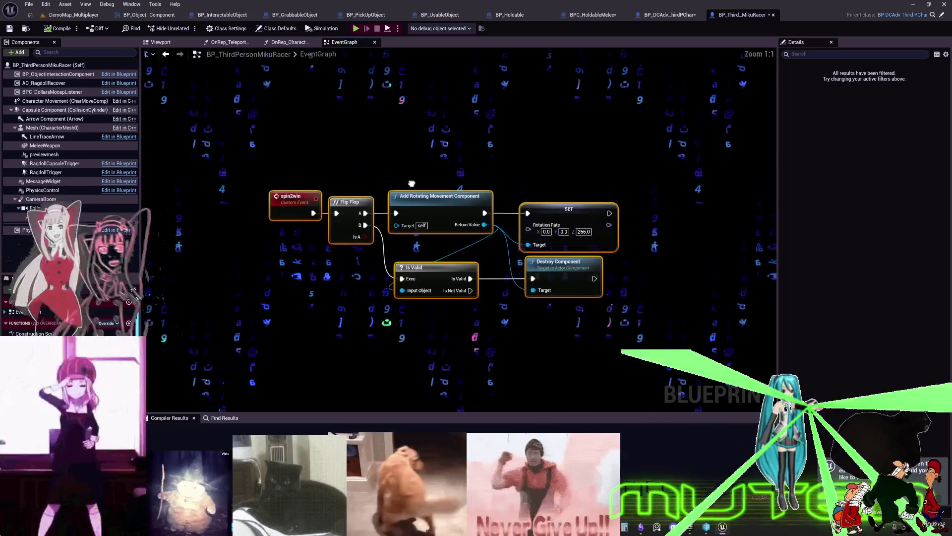
left_click(288, 195)
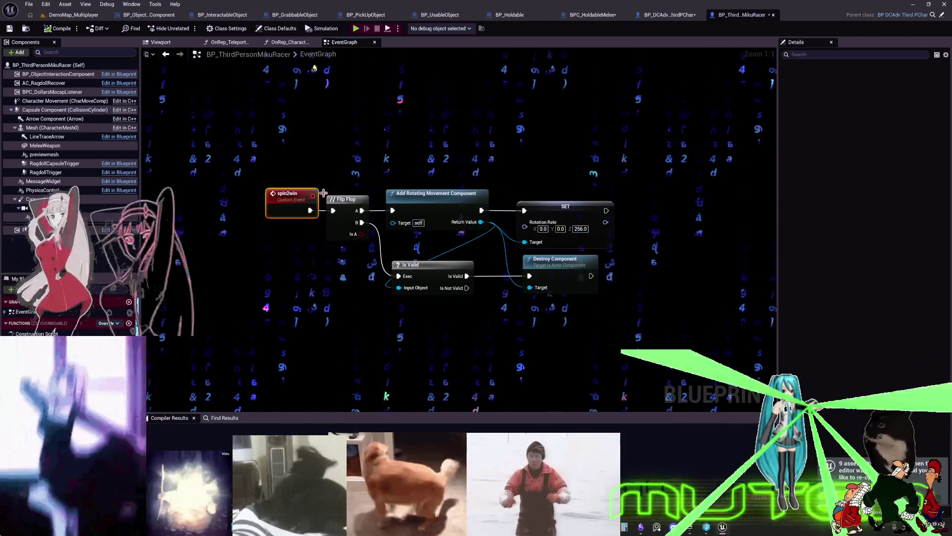
left_click(890, 106)
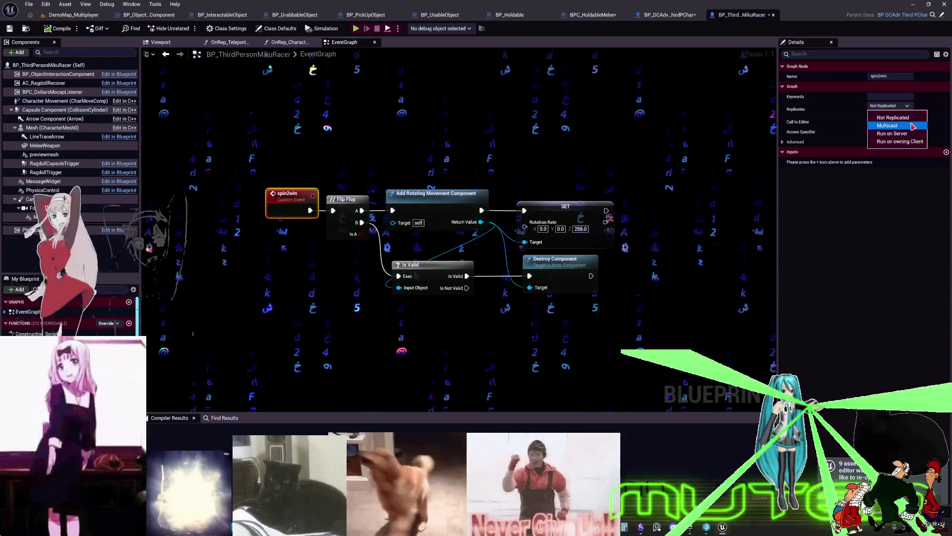
left_click(888, 125)
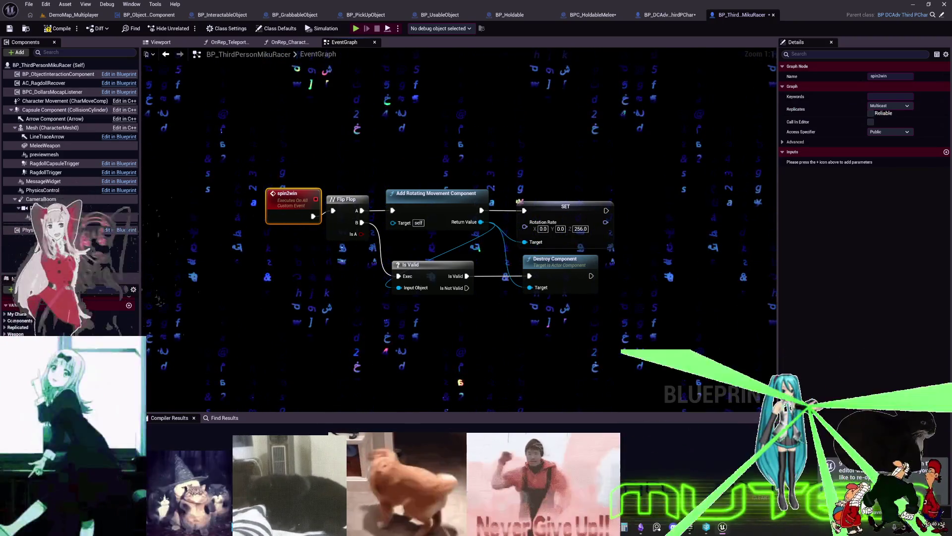
Duplicate an existing Boolean as isSpinning and add its setter to the graph
left_click(131, 290)
key("ctrl+d")
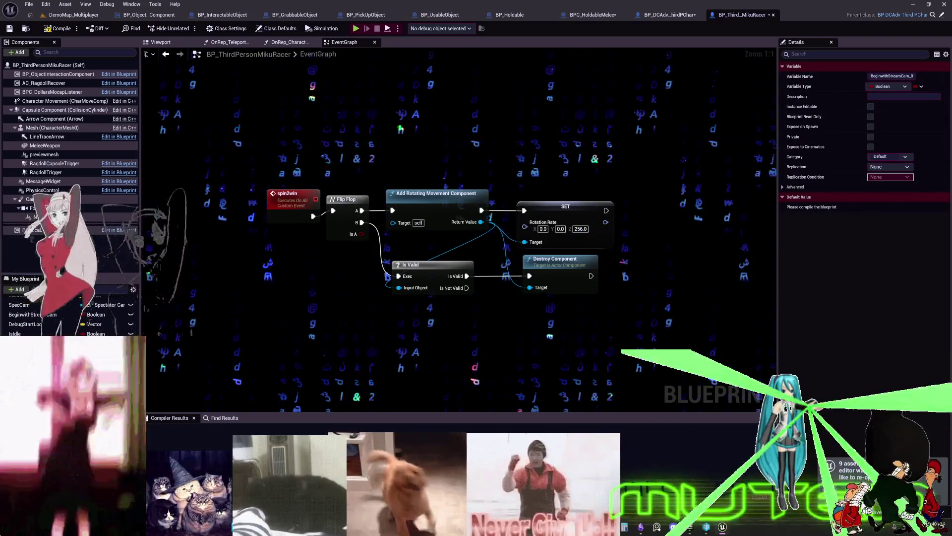
type("isSpinning")
key("Return")
mouse_move(30, 314)
left_mouse_down()
mouse_move(400, 127)
mouse_move(413, 142)
left_mouse_up()
left_click(413, 142)
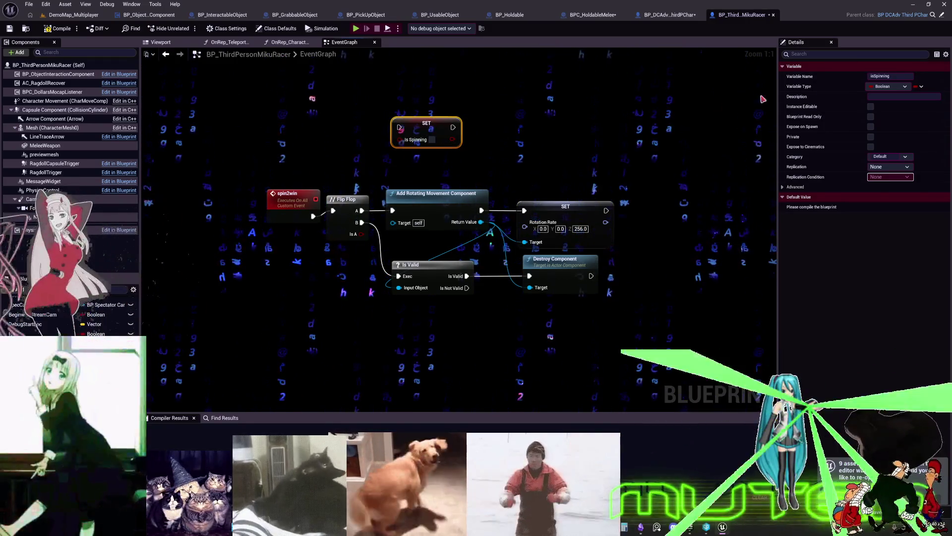
Set isSpinning's replication to RepNotify with condition None
left_click(893, 169)
left_click(885, 191)
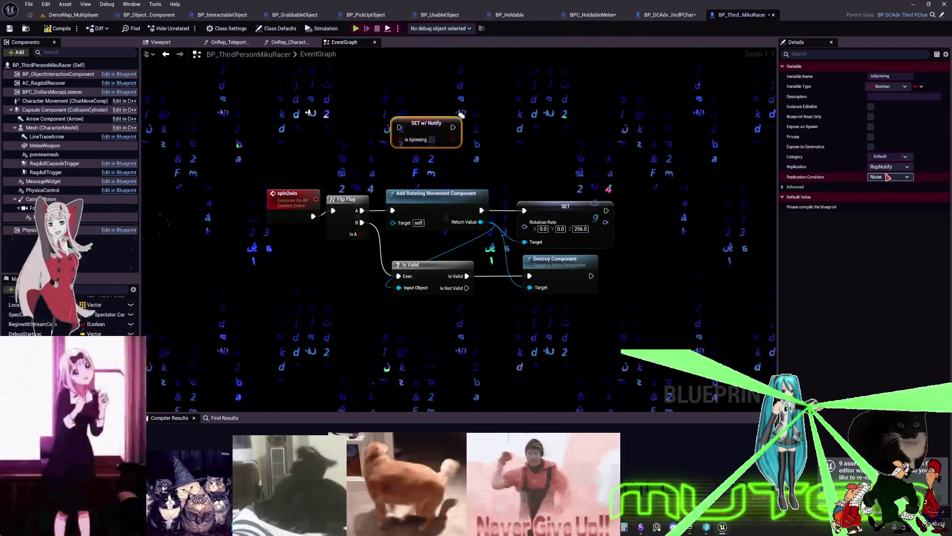
left_click(888, 177)
left_click(888, 177)
Connect the spin2win event to the Set isSpinning node
left_click(320, 231)
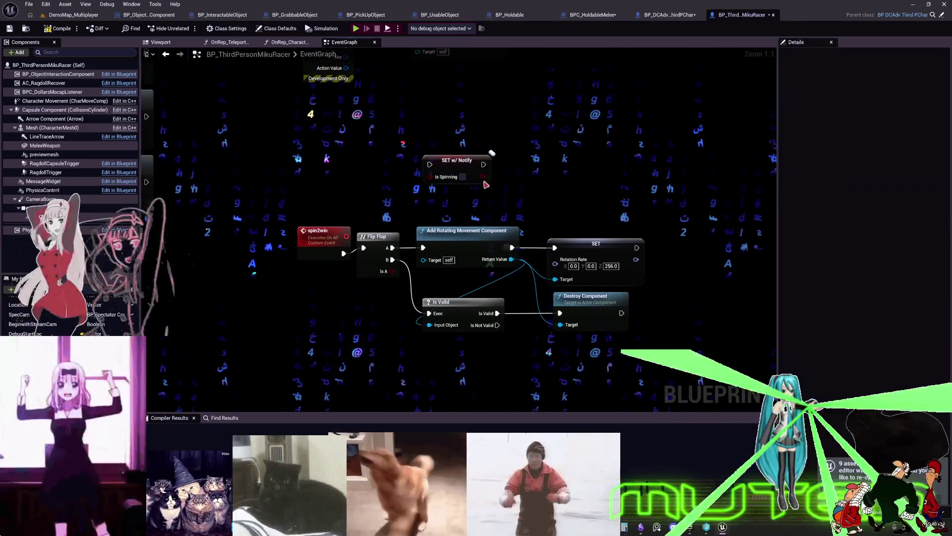
mouse_move(317, 222)
left_mouse_down()
mouse_move(314, 145)
mouse_move(425, 140)
mouse_move(347, 144)
left_mouse_up()
mouse_move(373, 178)
left_mouse_down()
mouse_move(409, 165)
mouse_move(362, 166)
left_mouse_up()
mouse_move(362, 164)
left_mouse_down()
mouse_move(434, 170)
mouse_move(343, 165)
left_mouse_up()
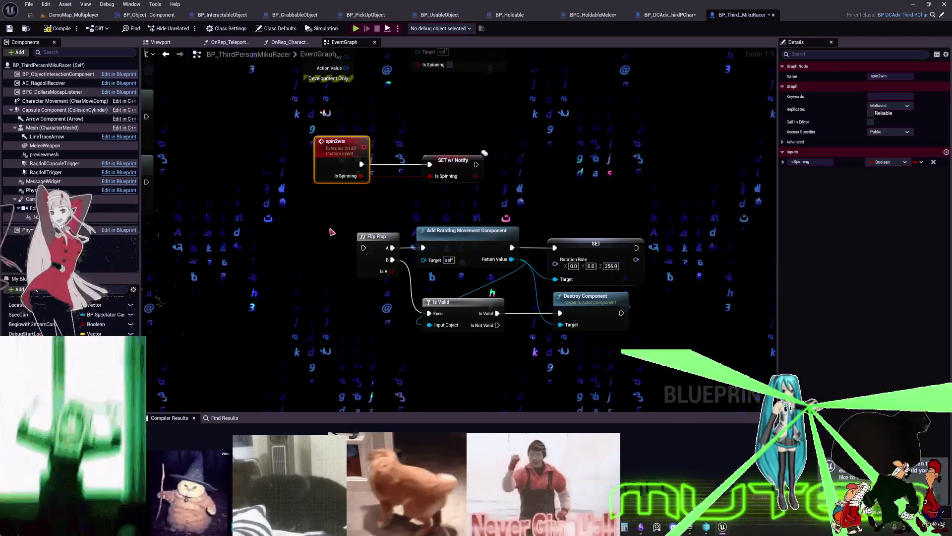
Cut the old Flip Flop rotating-movement nodes out of the event graph
scroll(365, 226, "down", 1)
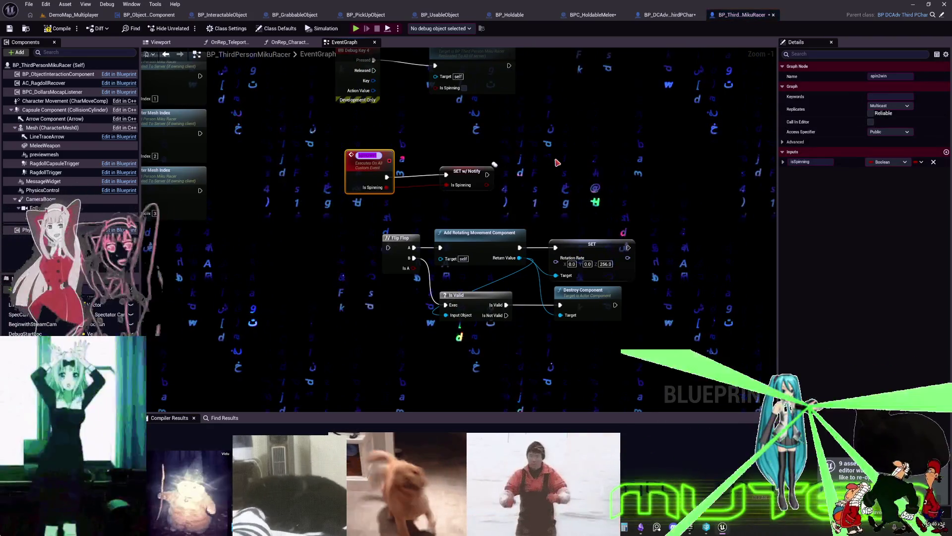
left_click(374, 242)
mouse_move(667, 330)
left_mouse_down()
mouse_move(392, 225)
mouse_move(406, 228)
left_mouse_up()
key("Delete")
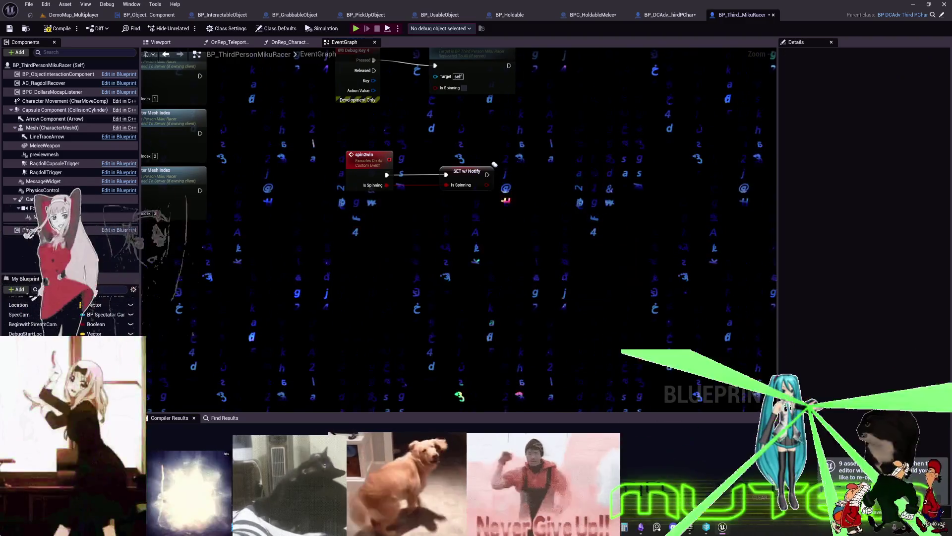
Paste the spinning nodes into the OnRep_isSpinning function graph
double_click(490, 169)
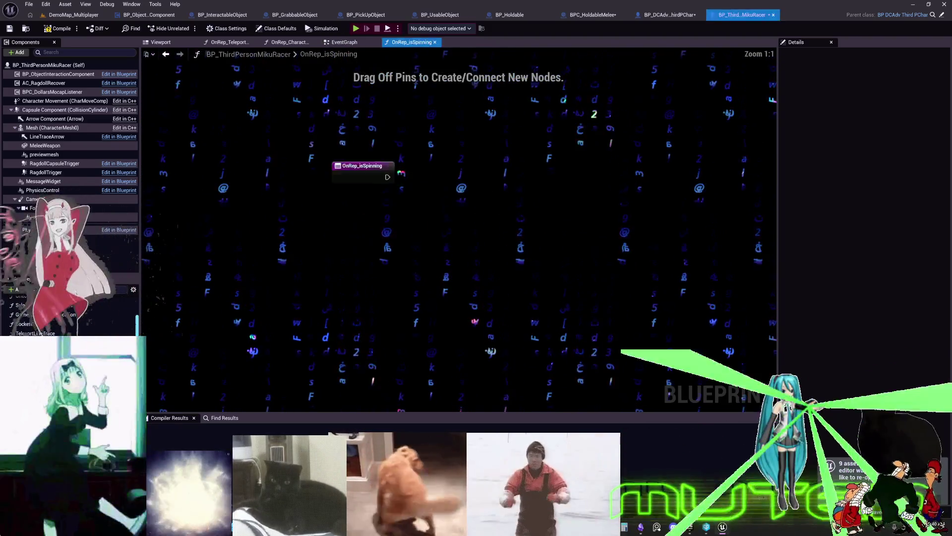
key("ctrl+v")
left_click_drag(318, 216, 271, 203)
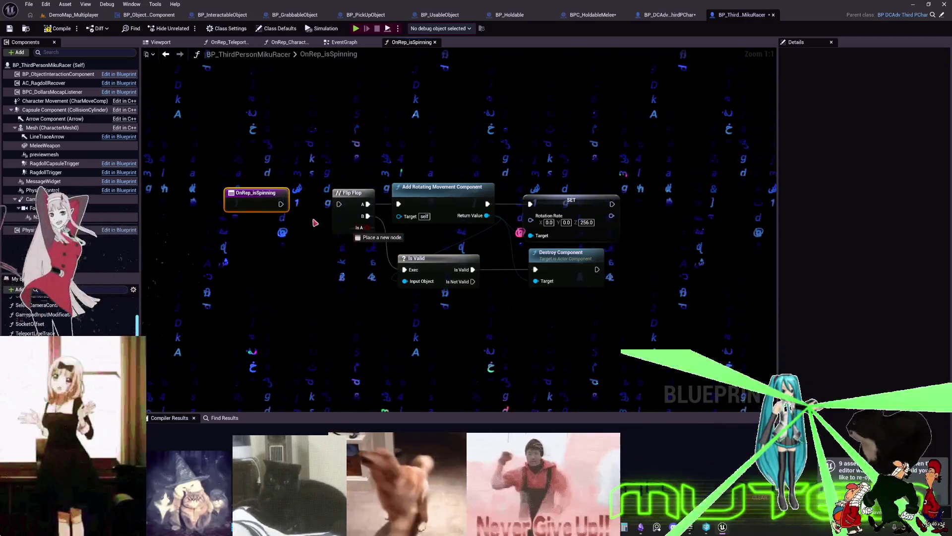
left_click(347, 166)
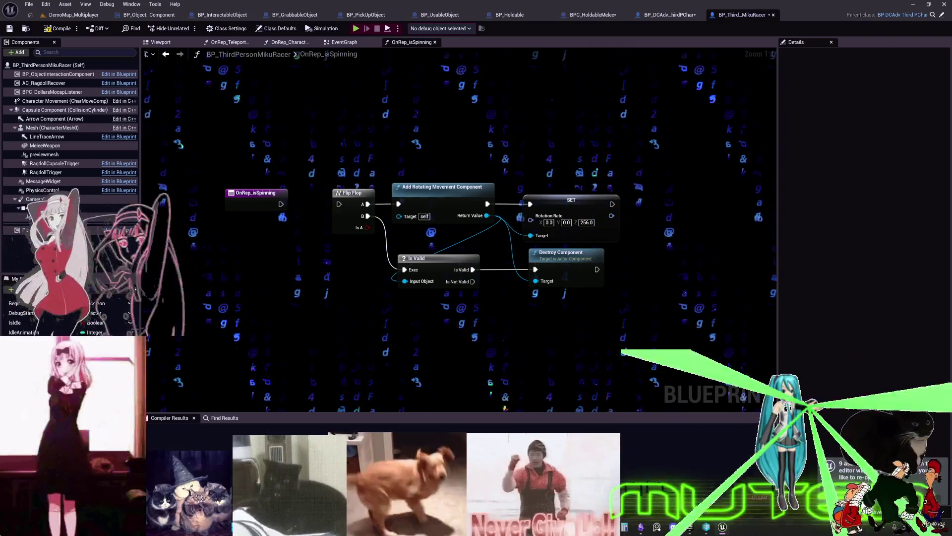
Add an isSpinning getter and Branch node, and delete the Flip Flop node
left_click_drag(34, 342, 249, 276)
left_click(281, 291)
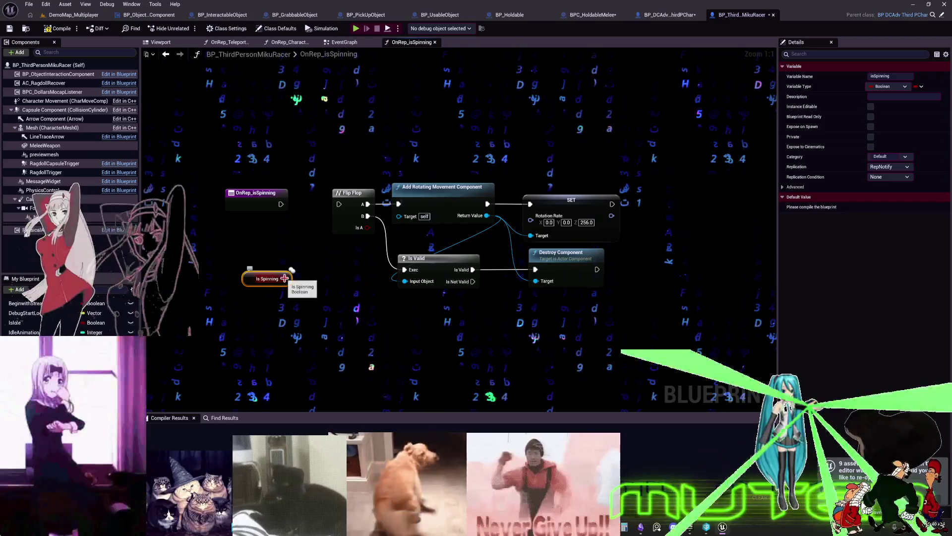
left_click(335, 252)
left_click_drag(436, 170, 436, 170)
left_click_drag(446, 186, 512, 186)
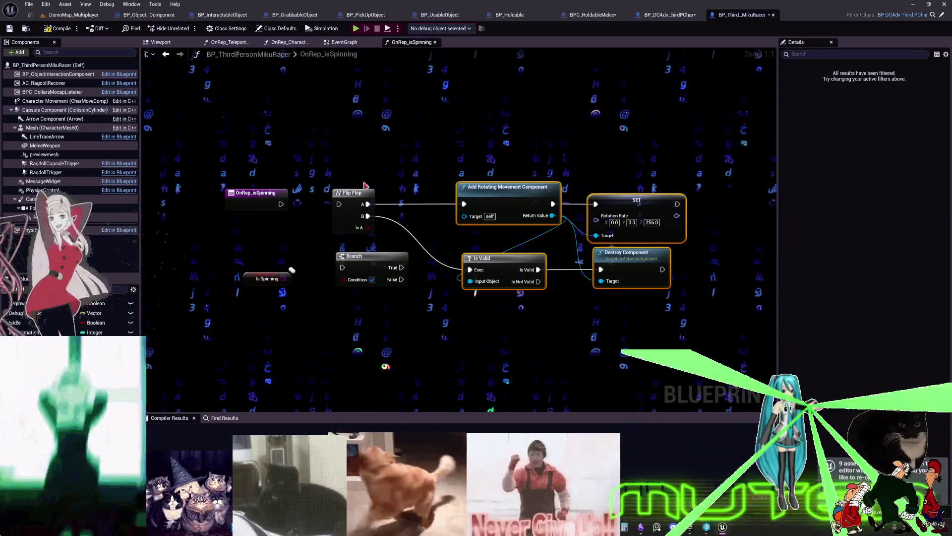
left_click(352, 192)
key("Delete")
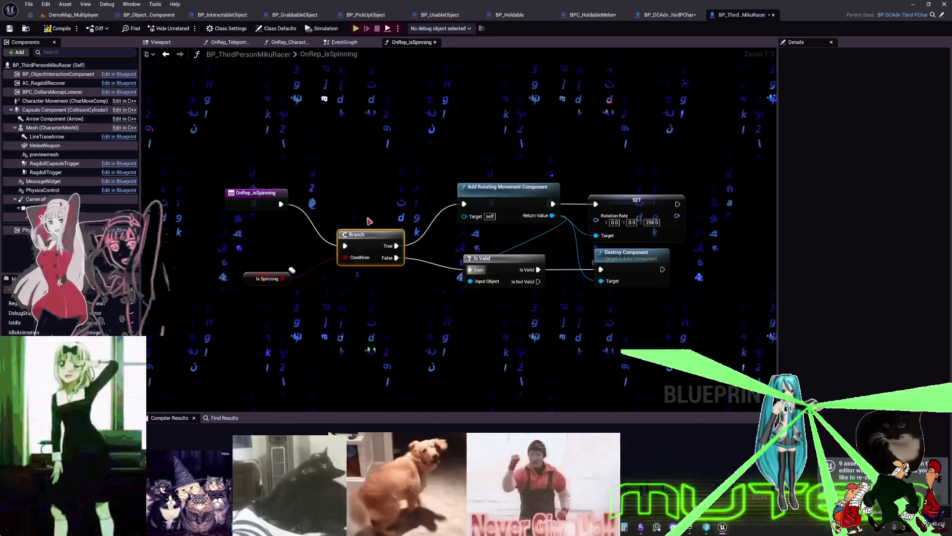
left_click_drag(251, 282, 252, 258)
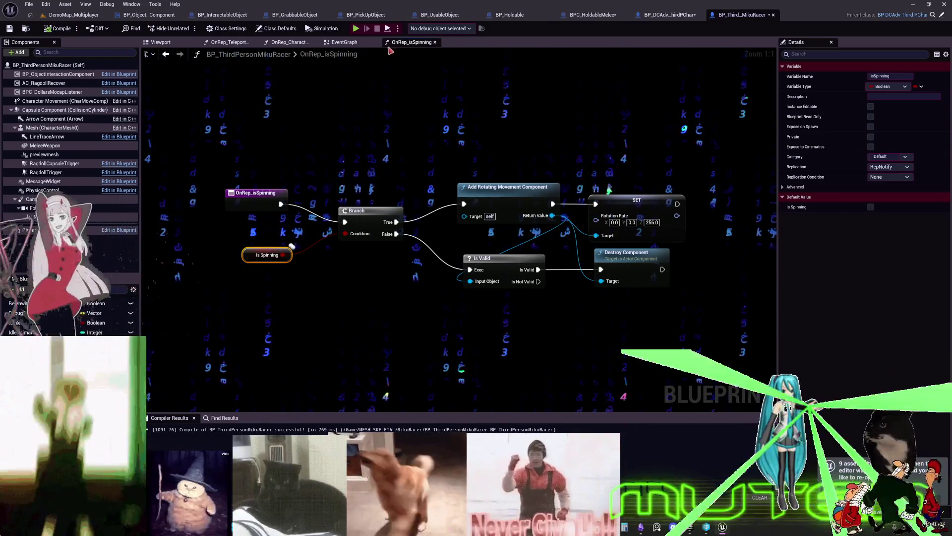
left_click(345, 42)
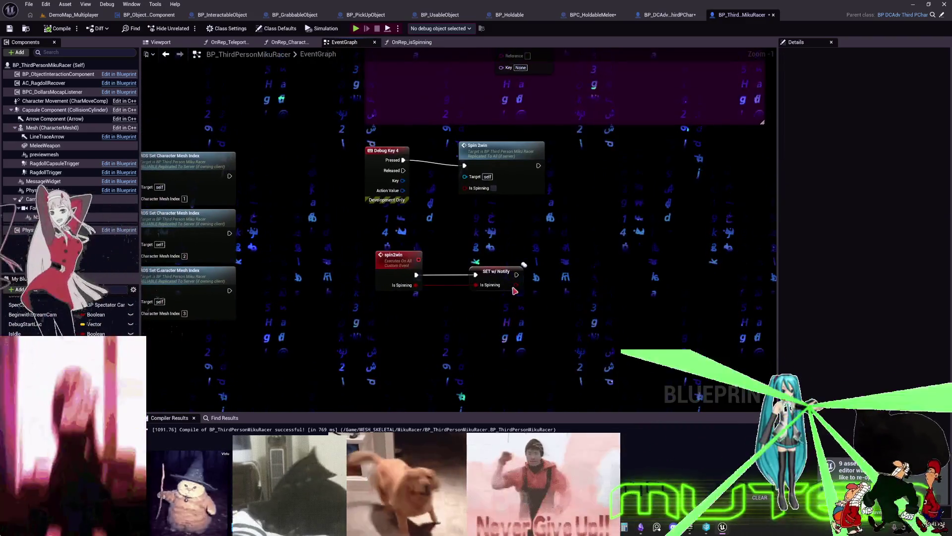
Replace the outdated Spin 2win call node with a fresh one
double_click(406, 255)
key("ctrl+c")
right_click(460, 216)
key("ctrl+v")
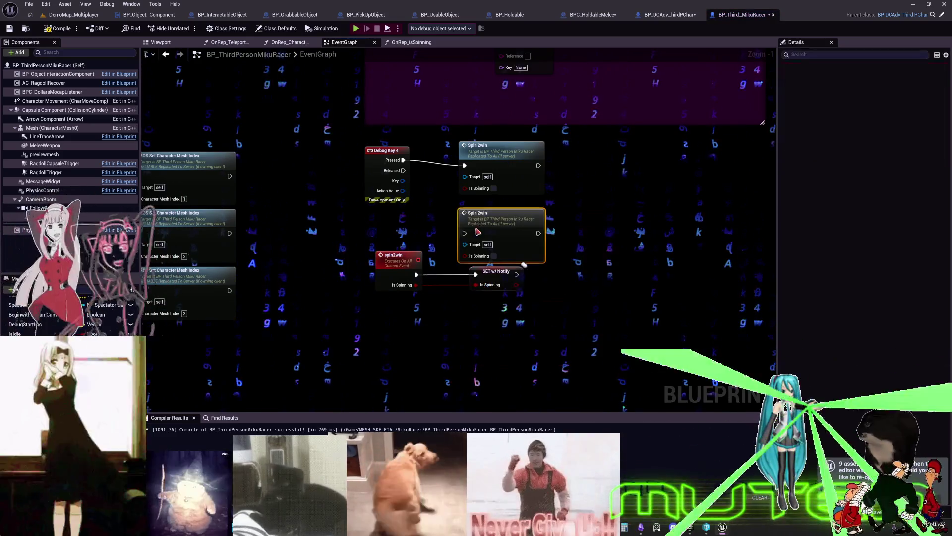
left_click(490, 156)
key("Delete")
mouse_move(496, 214)
left_mouse_down()
mouse_move(496, 165)
mouse_move(532, 152)
left_mouse_up()
Feed NOT isSpinning into Spin 2win and trigger it from Debug Key 4 Pressed
left_click_drag(450, 174, 451, 175)
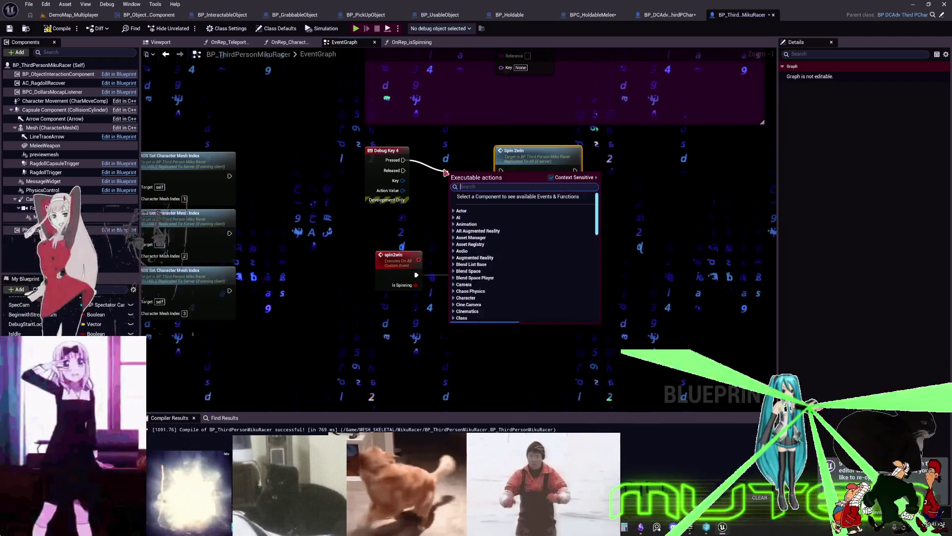
left_click(283, 155)
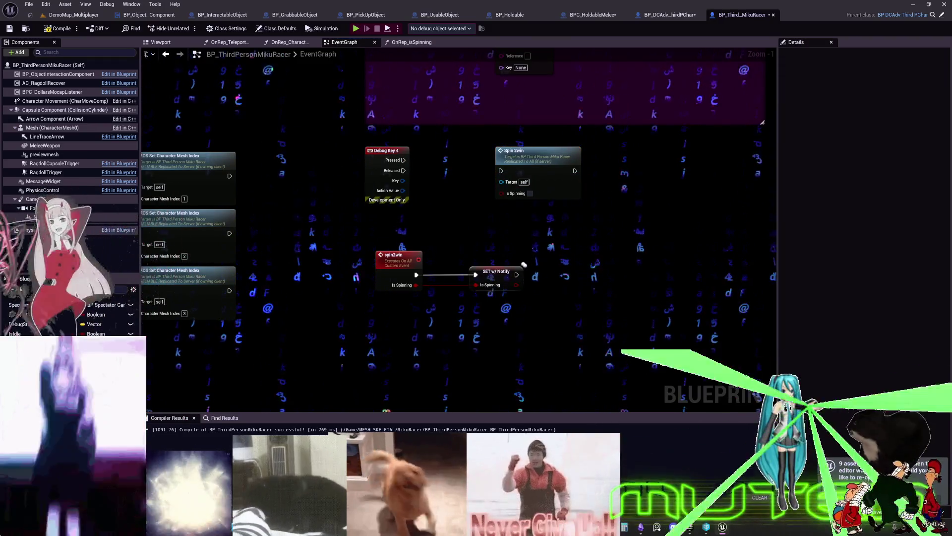
mouse_move(30, 342)
left_mouse_down()
mouse_move(448, 194)
mouse_move(509, 198)
mouse_move(488, 222)
left_mouse_up()
type("not bo")
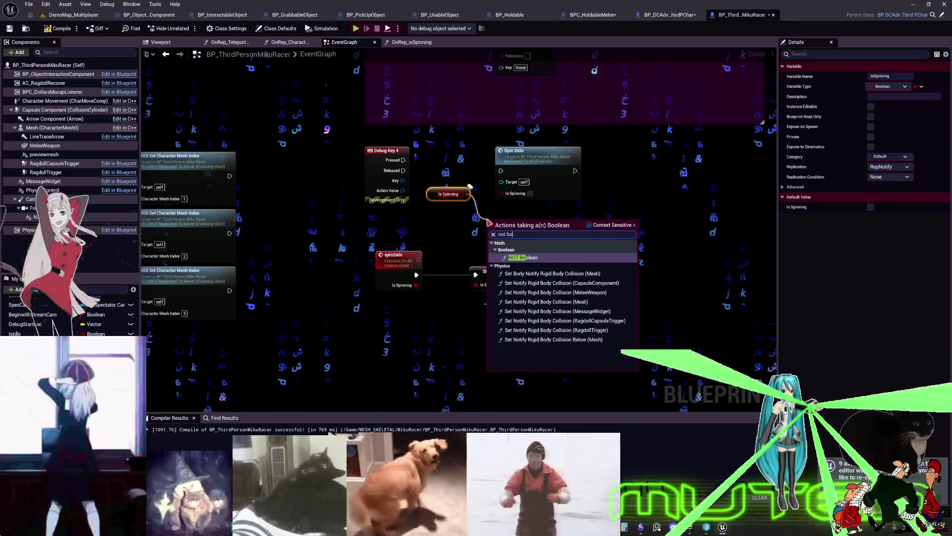
key("Return")
left_click_drag(512, 201, 535, 225)
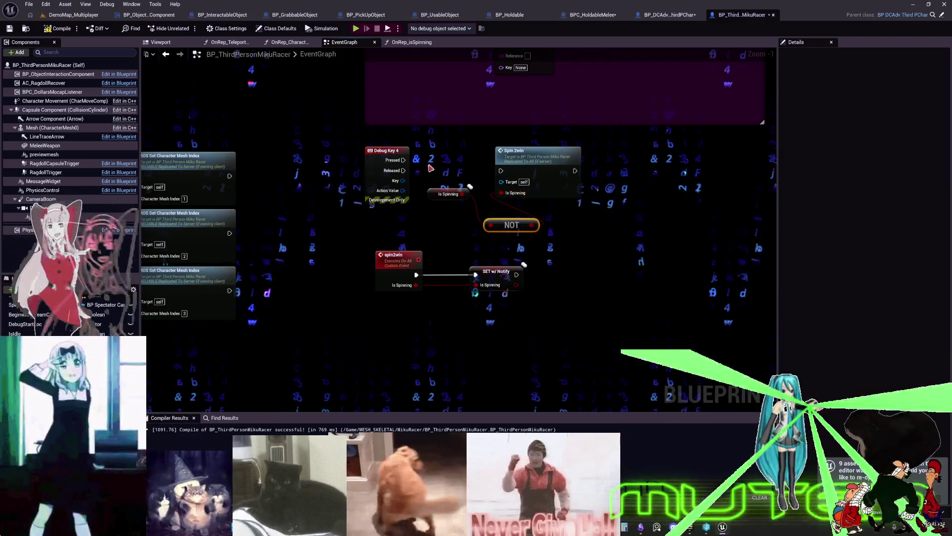
mouse_move(406, 161)
left_mouse_down()
mouse_move(501, 171)
mouse_move(521, 145)
left_mouse_up()
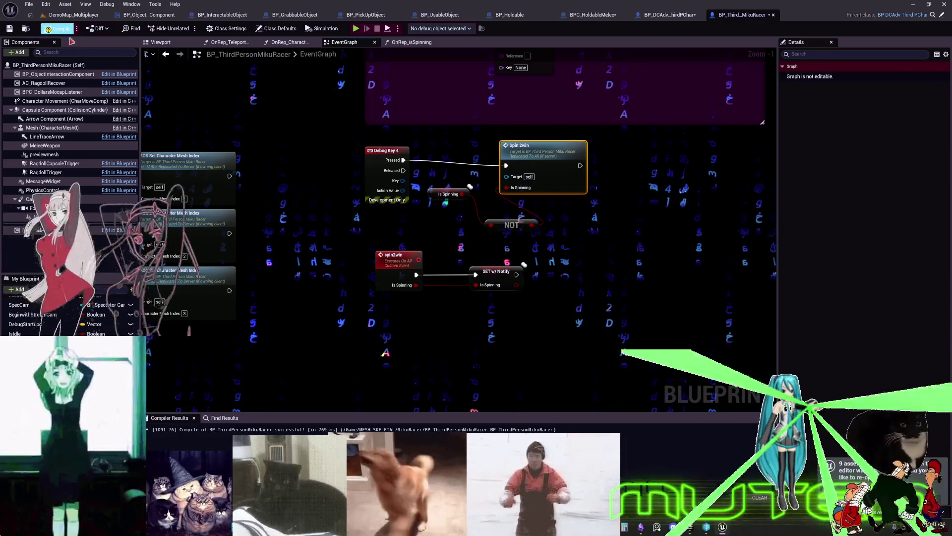
Compile and save the Blueprint, then return to the DemoMap_Multiplayer level editor
left_click(49, 29)
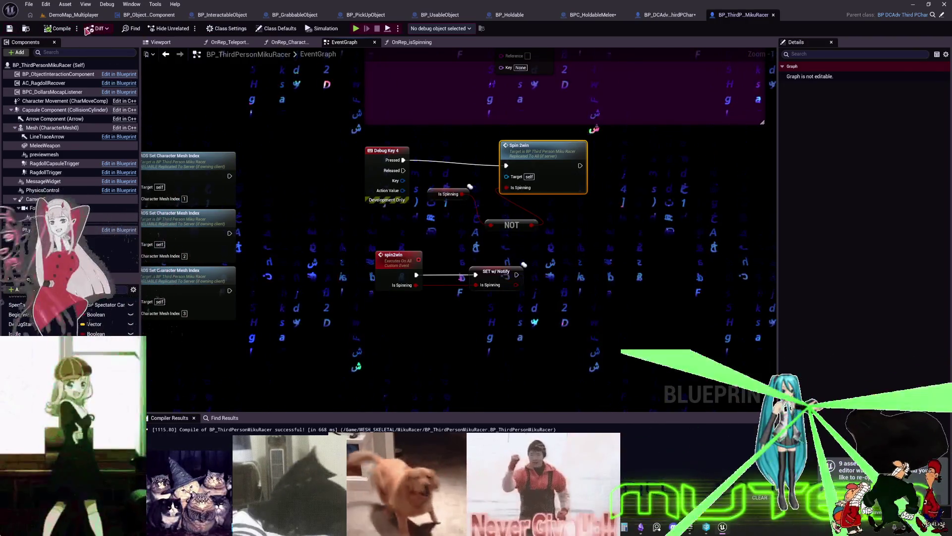
left_click(74, 15)
left_click(228, 30)
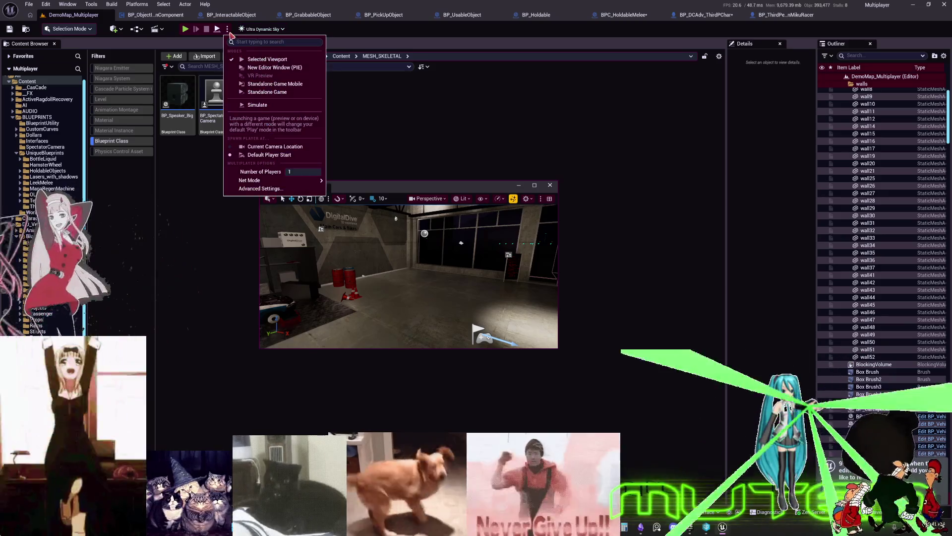
Start a 2-player PIE session with the client and server windows side by side
left_click_drag(298, 171, 304, 171)
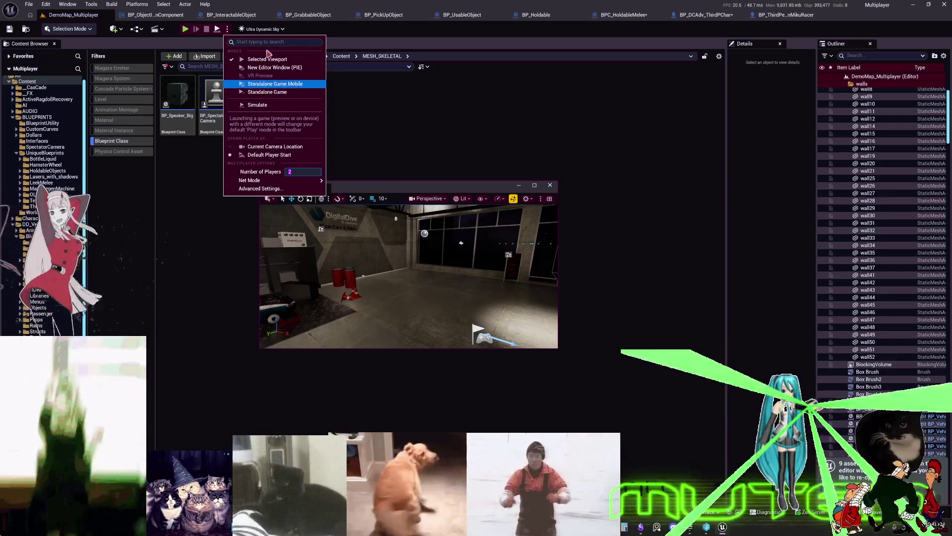
left_click(186, 30)
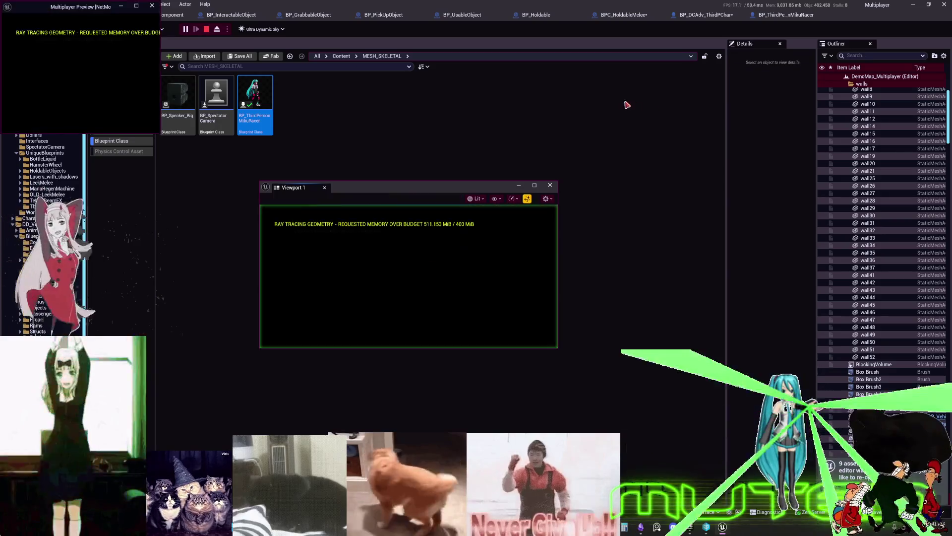
left_click(121, 7)
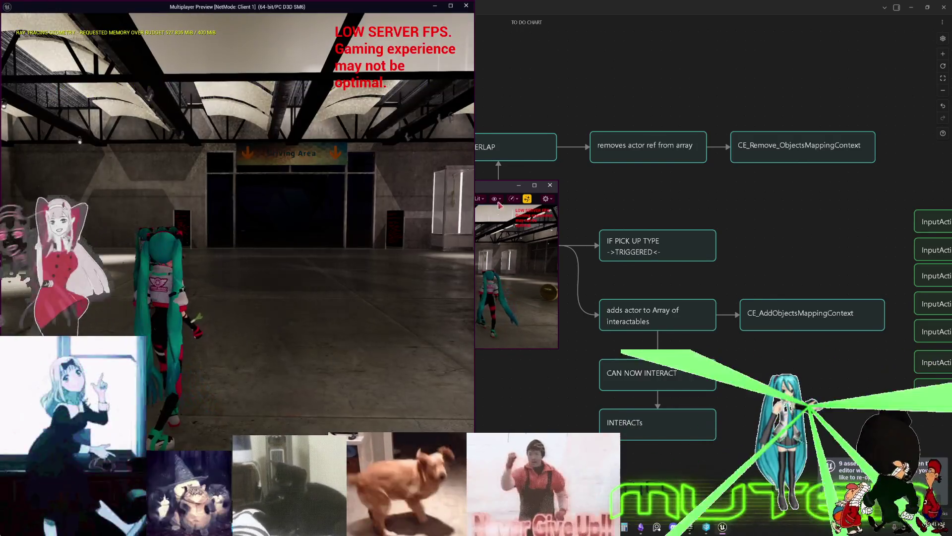
mouse_move(500, 188)
left_mouse_down()
mouse_move(803, 78)
mouse_move(744, 37)
mouse_move(792, 189)
left_mouse_up()
left_click_drag(806, 294, 920, 430)
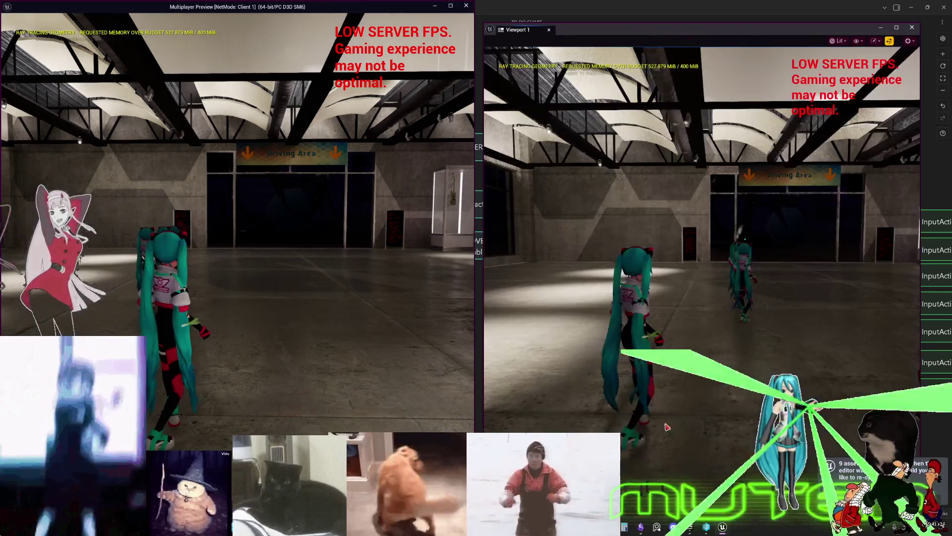
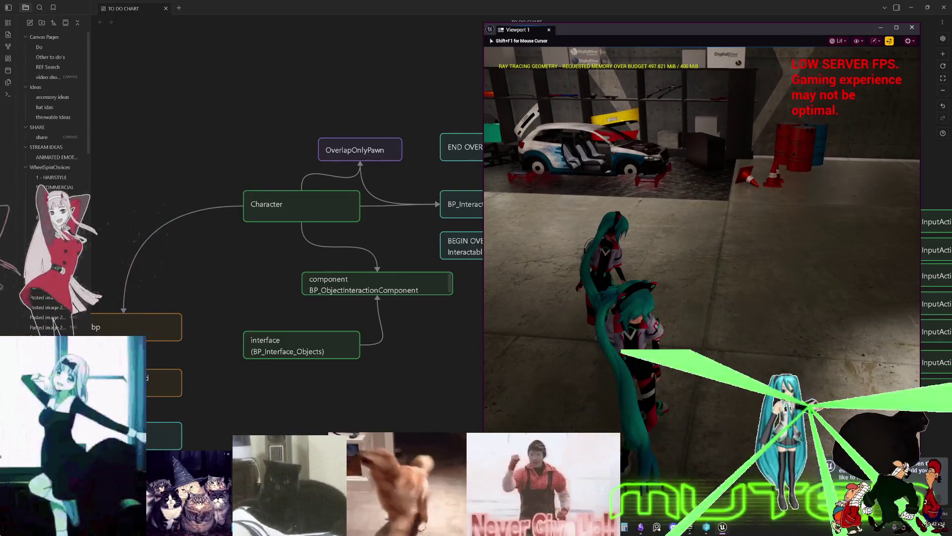
Stop the multiplayer session and open BP_ThirdPersonMikuRacer's OnRep_isSpinning function graph
key("Escape")
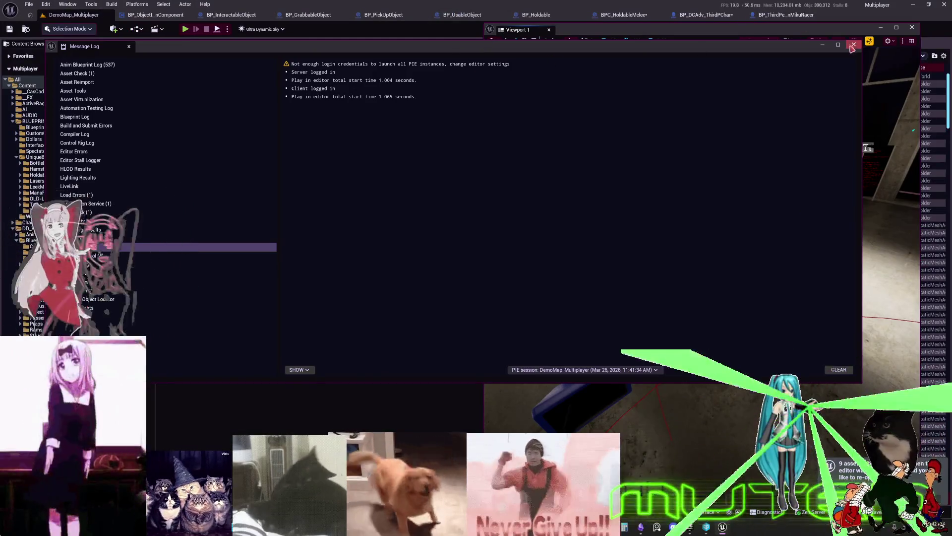
left_click(852, 46)
double_click(265, 96)
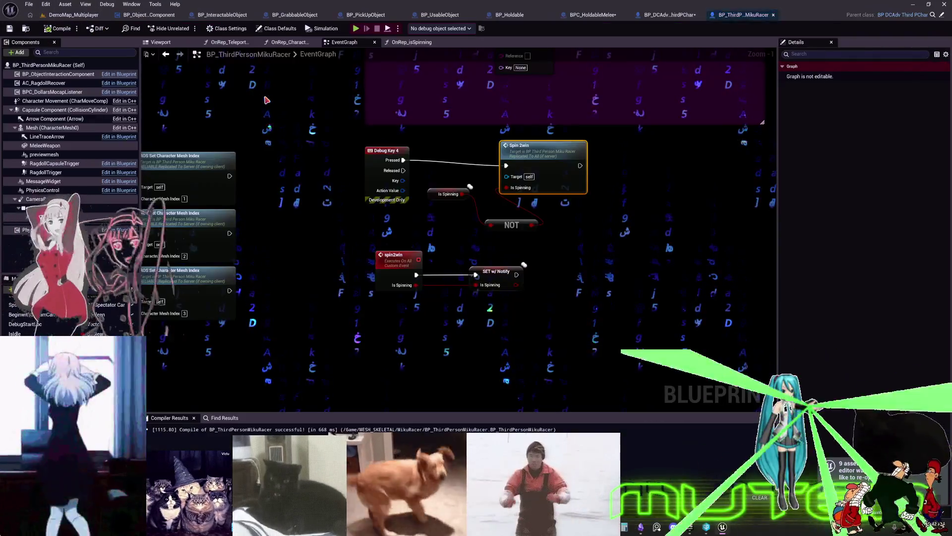
left_click_drag(533, 206, 486, 193)
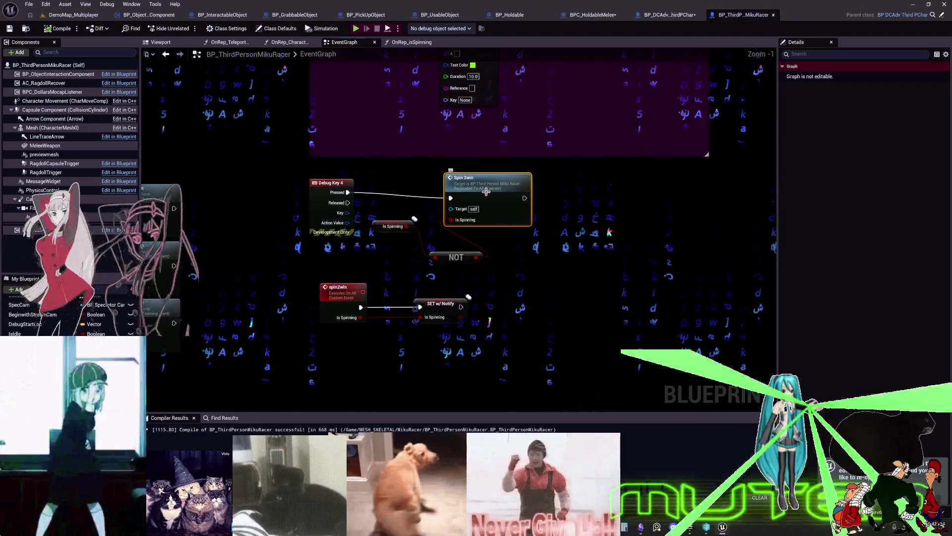
double_click(486, 188)
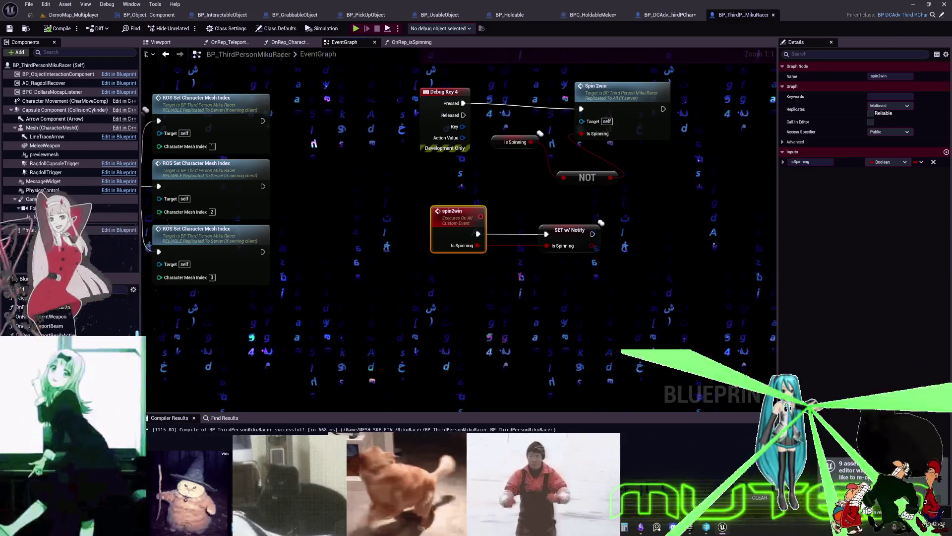
left_click(412, 42)
Insert Set Is Replicated on the rotating movement component before SET, then compile
mouse_move(563, 221)
left_mouse_down()
mouse_move(427, 253)
mouse_move(533, 176)
left_mouse_up()
type("replica")
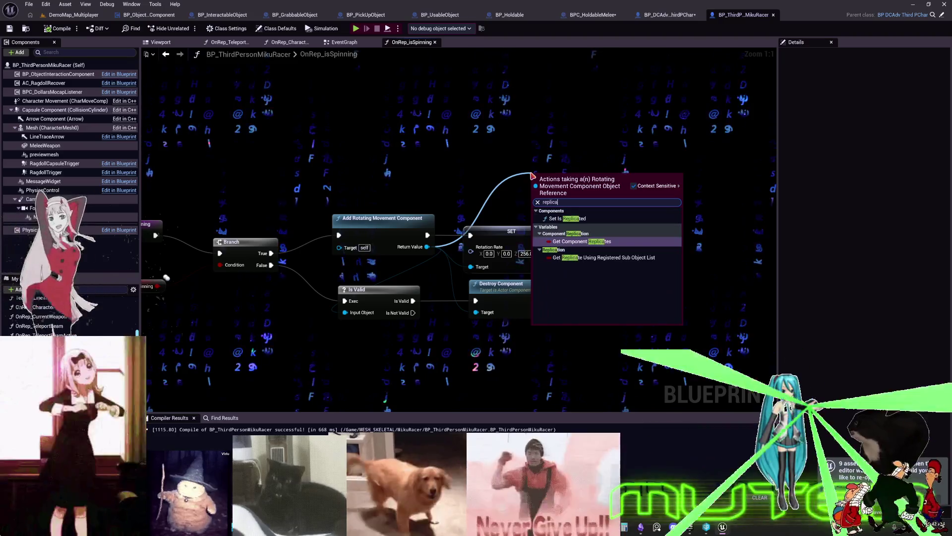
left_click(576, 218)
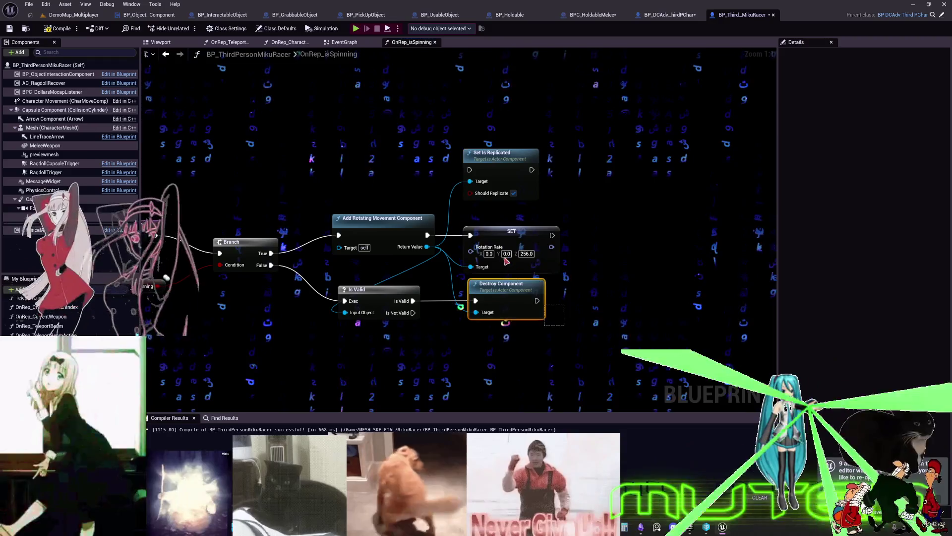
left_click_drag(464, 224, 590, 224)
mouse_move(510, 169)
left_mouse_down()
mouse_move(520, 229)
mouse_move(533, 236)
left_mouse_up()
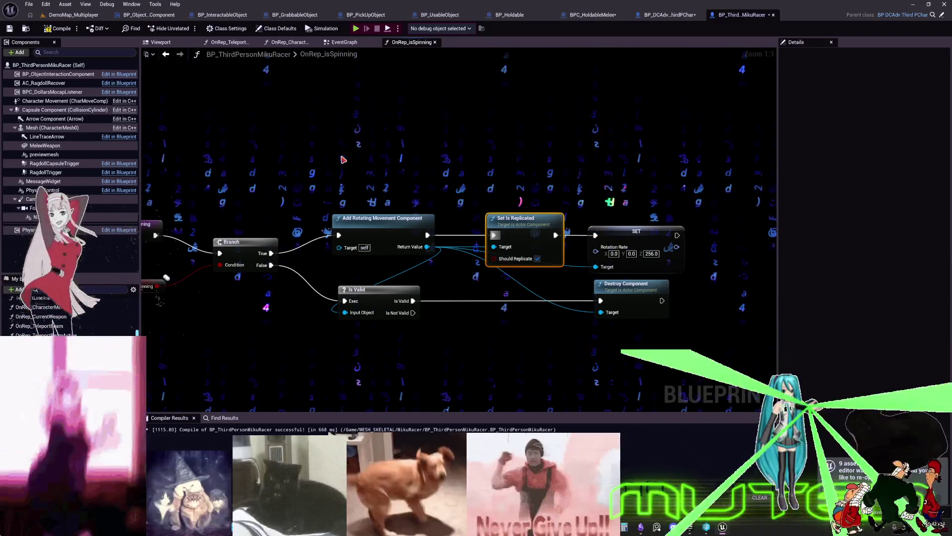
key("F7")
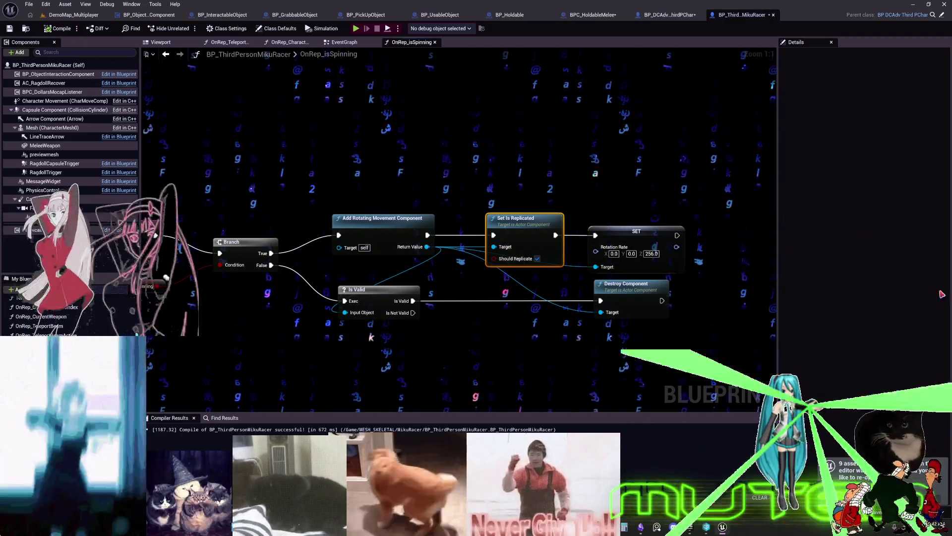
key("Home")
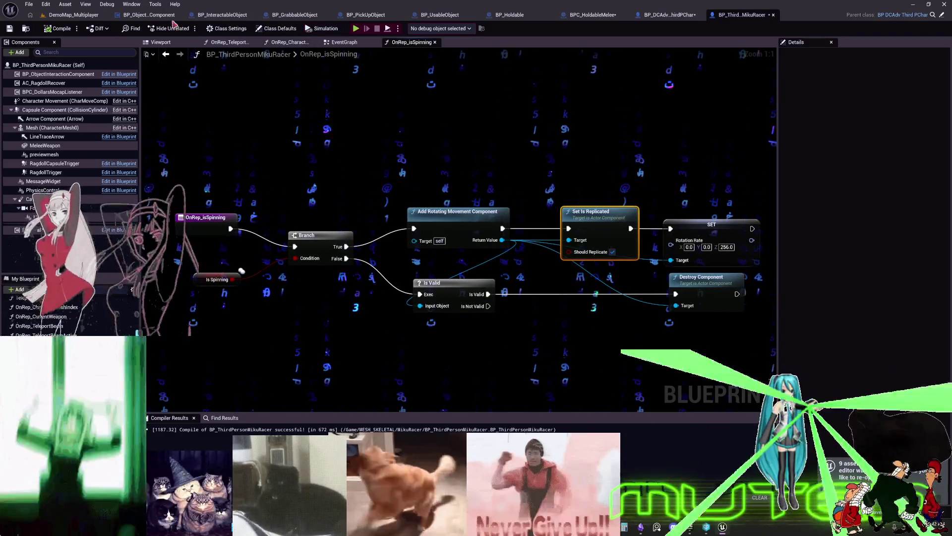
Start a multiplayer play session in DemoMap_Multiplayer with the client window enlarged to the left half
left_click(77, 18)
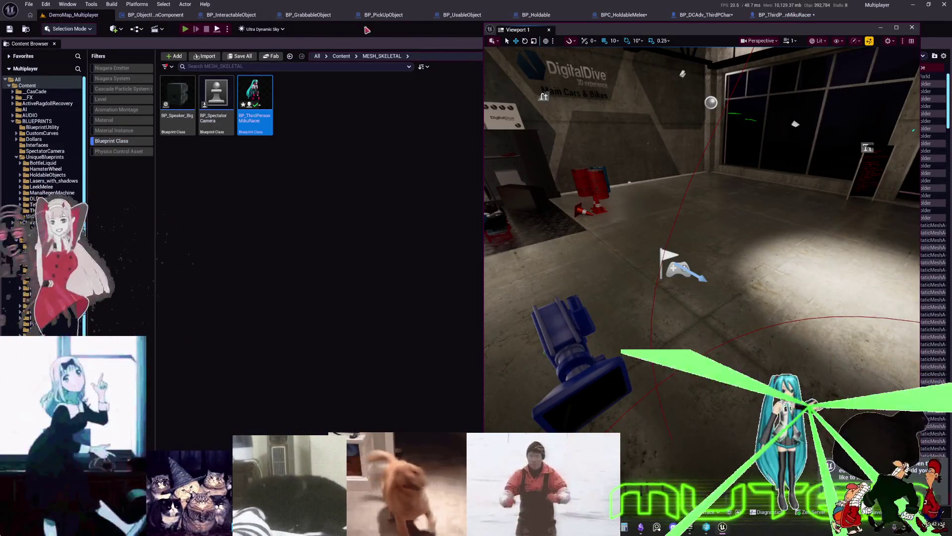
left_click(185, 29)
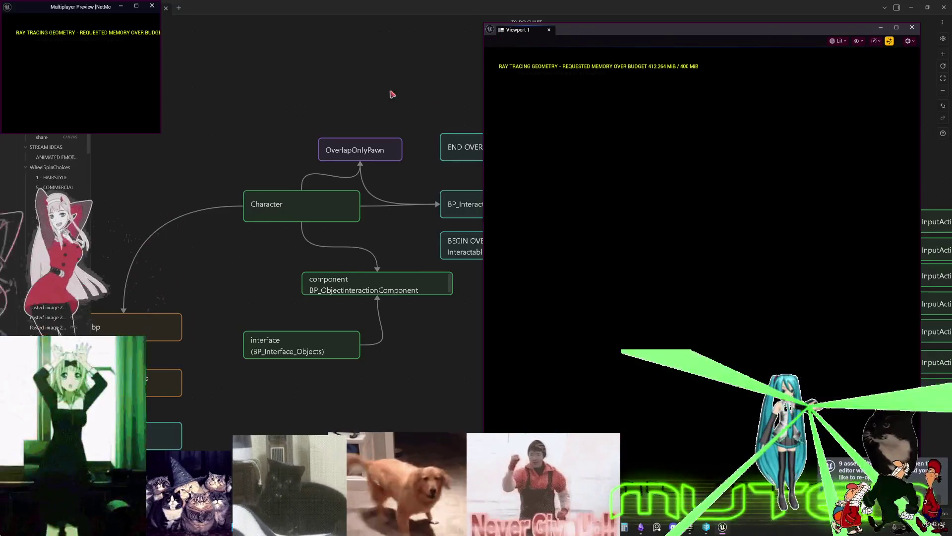
left_click_drag(157, 132, 167, 148)
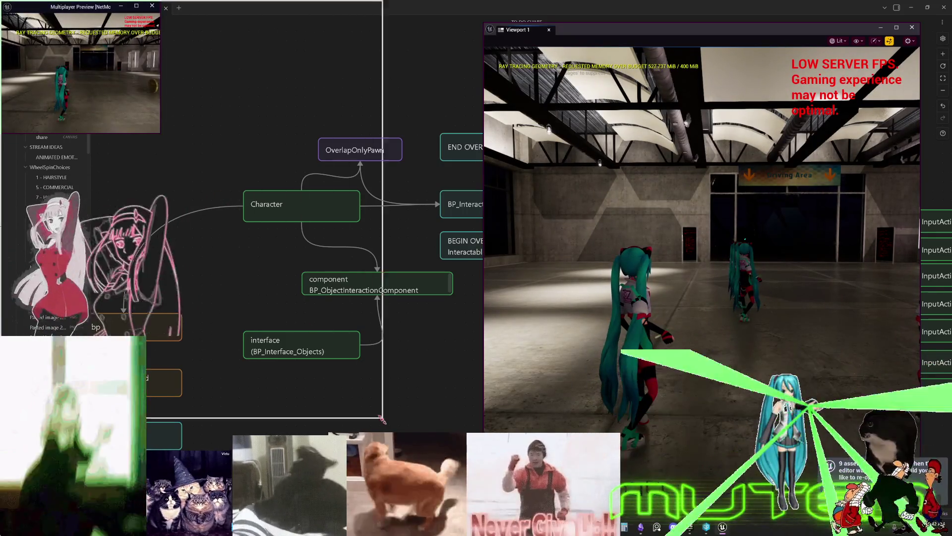
left_click_drag(378, 412, 457, 431)
Run the client character around the garage, then end the session and close the Message Log
left_click(694, 248)
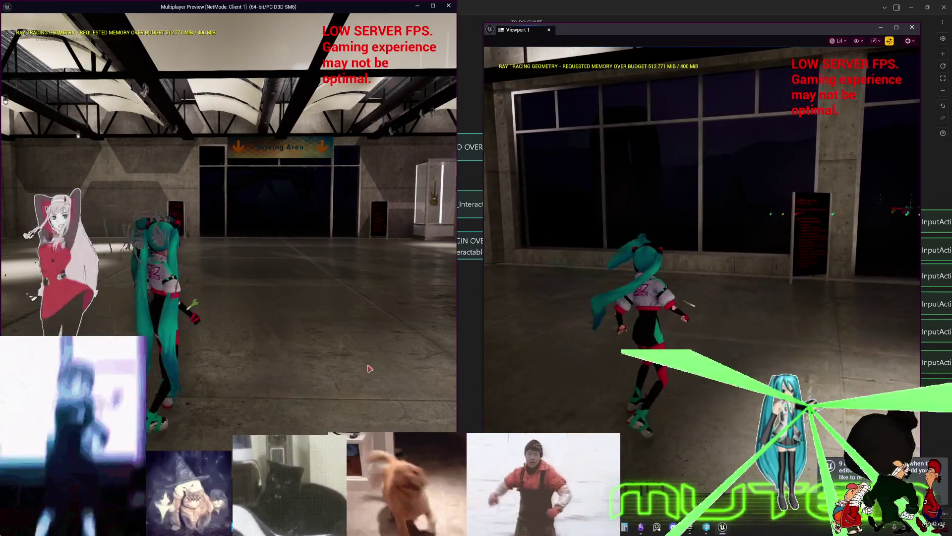
left_click(228, 223)
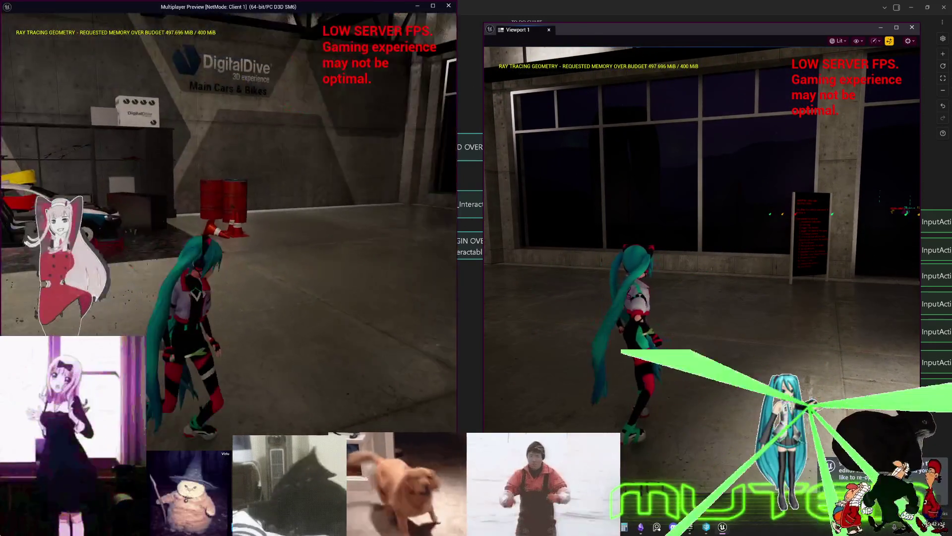
key("w")
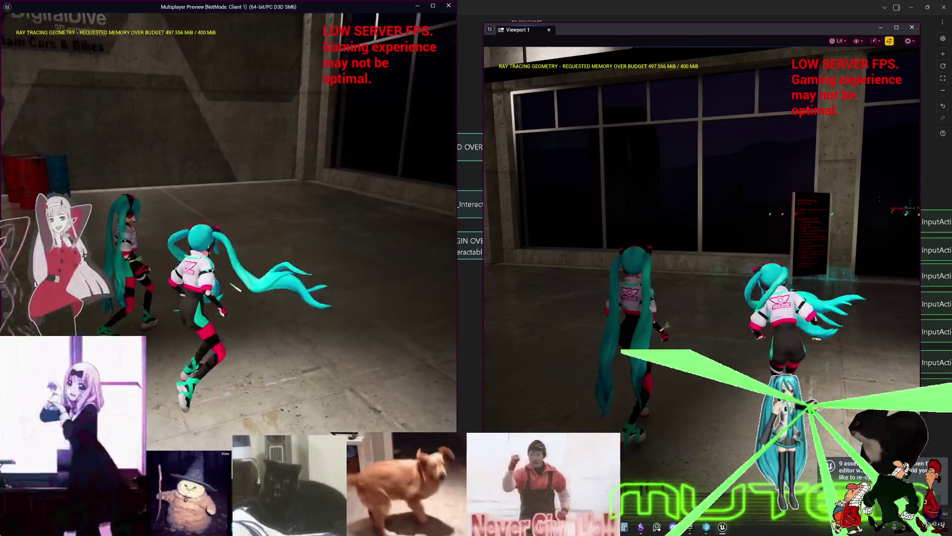
key("a")
key("shift+F1")
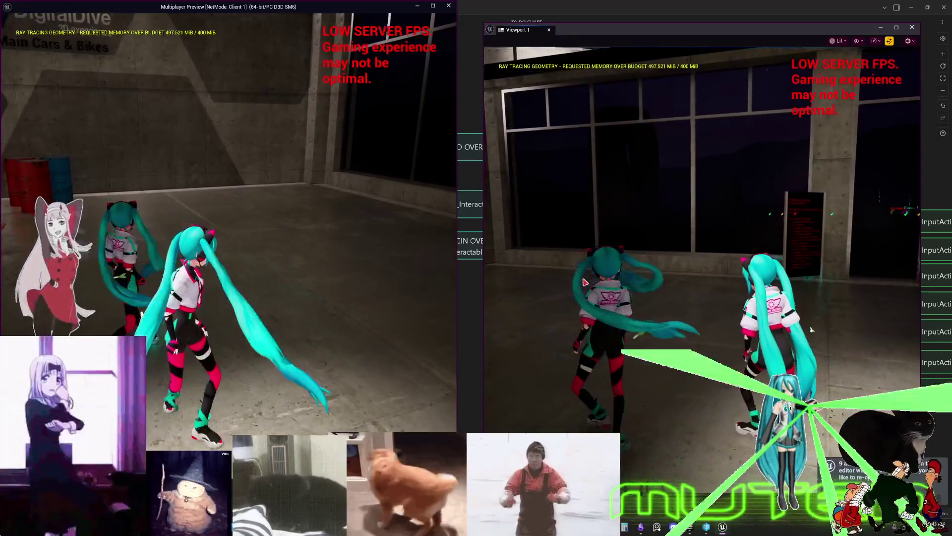
key("Escape")
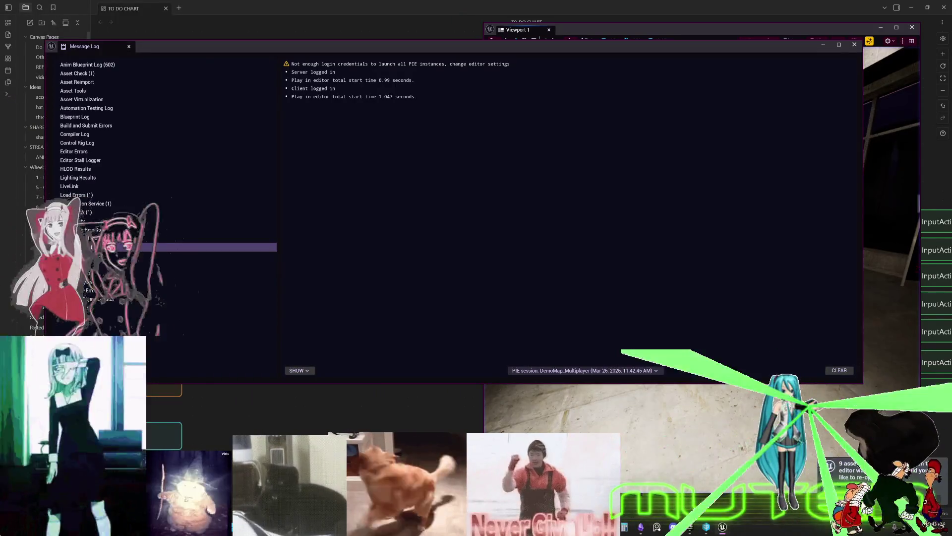
left_click(854, 44)
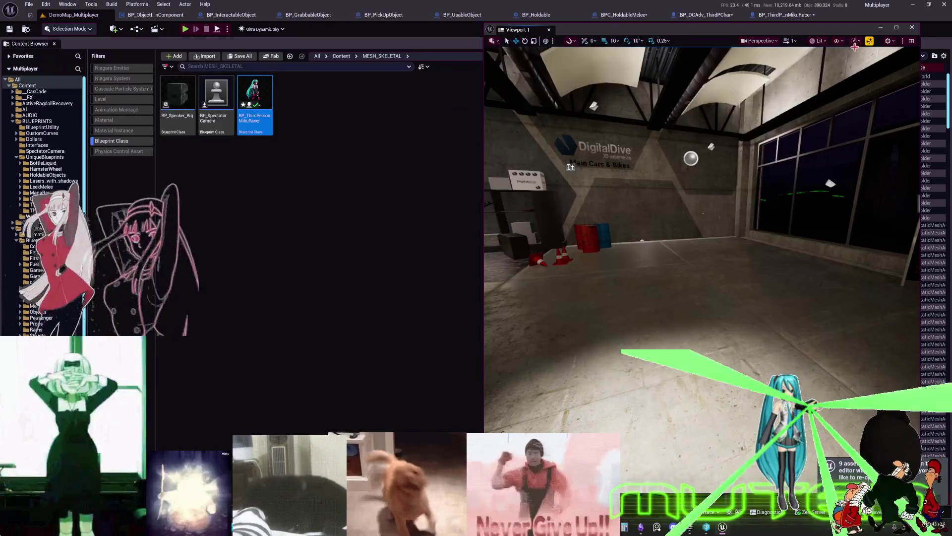
Reopen BP_ThirdPersonMikuRacer and select the spin2win custom event in the EventGraph
left_click(911, 28)
double_click(254, 95)
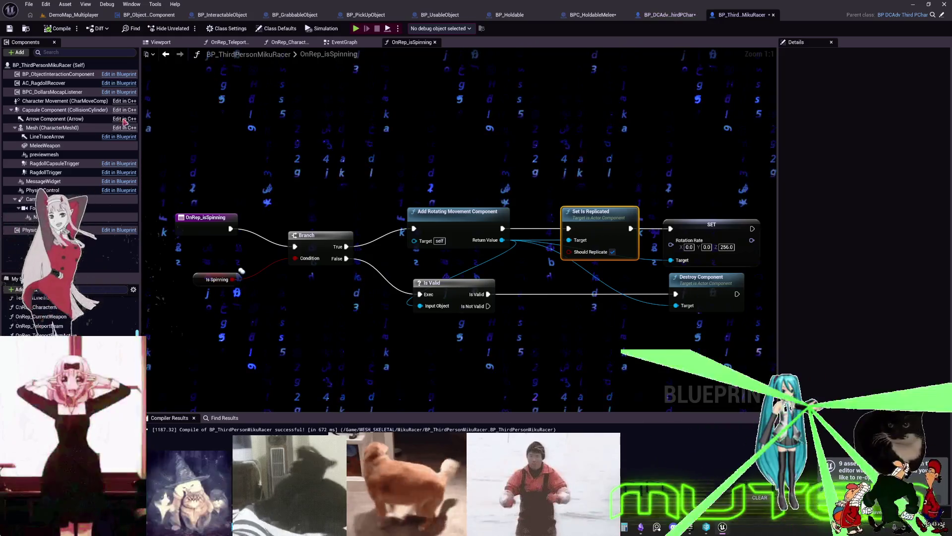
left_click(187, 29)
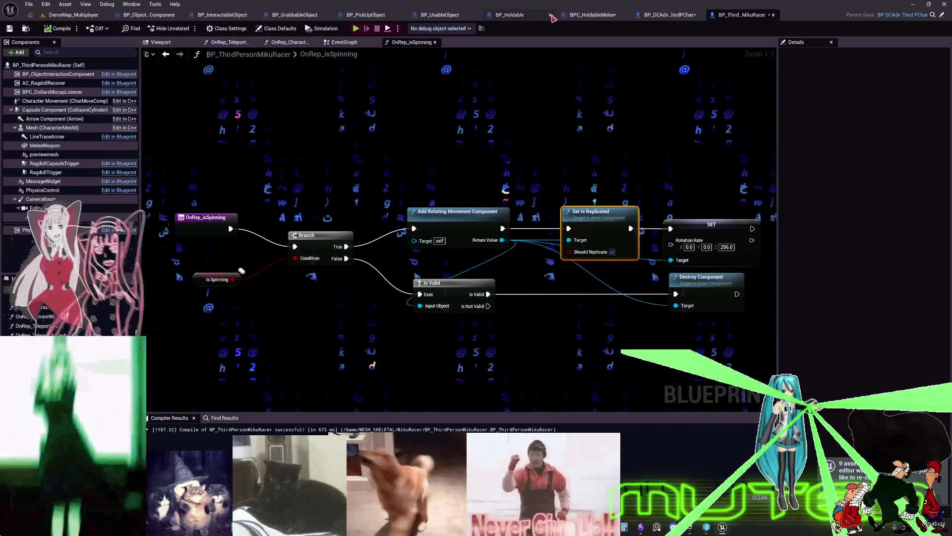
scroll(497, 171, "up", 1)
left_click_drag(497, 170, 531, 154)
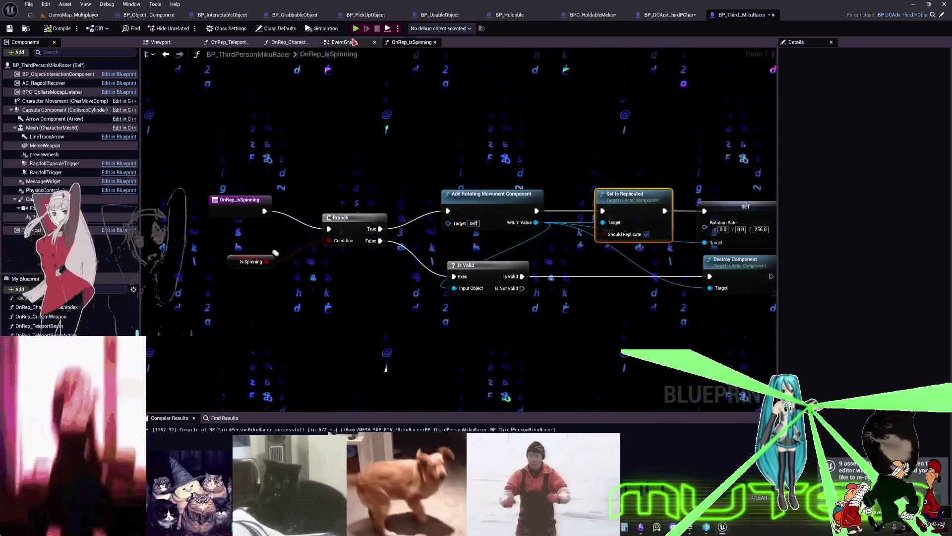
left_click(343, 42)
left_click(370, 234)
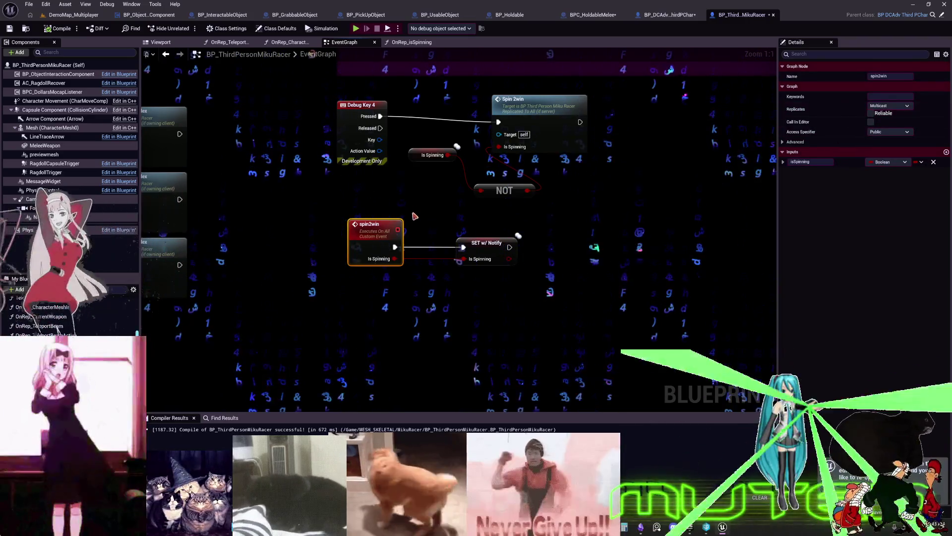
left_click_drag(414, 198, 409, 260)
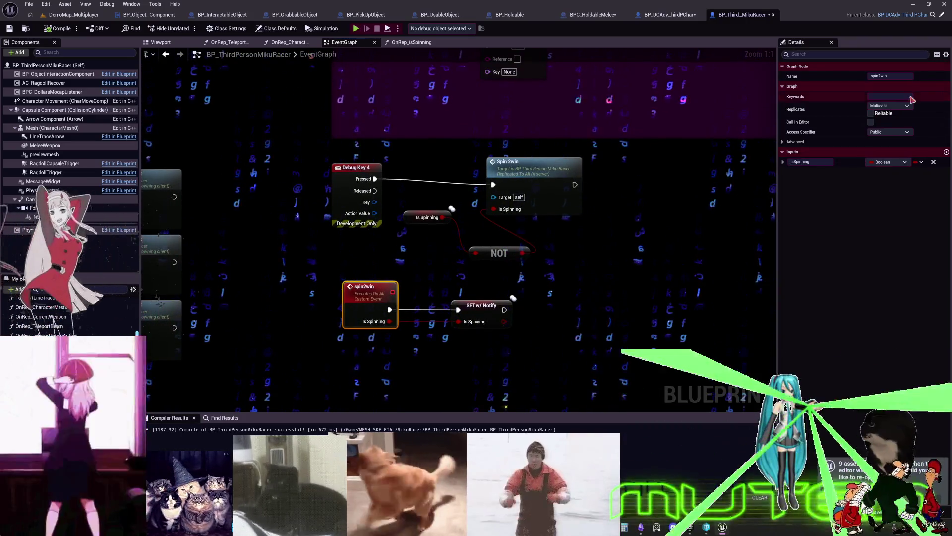
Make spin2win Run on Server, rename it ROS_spin2win, then compile and play
left_click(907, 106)
left_click(892, 133)
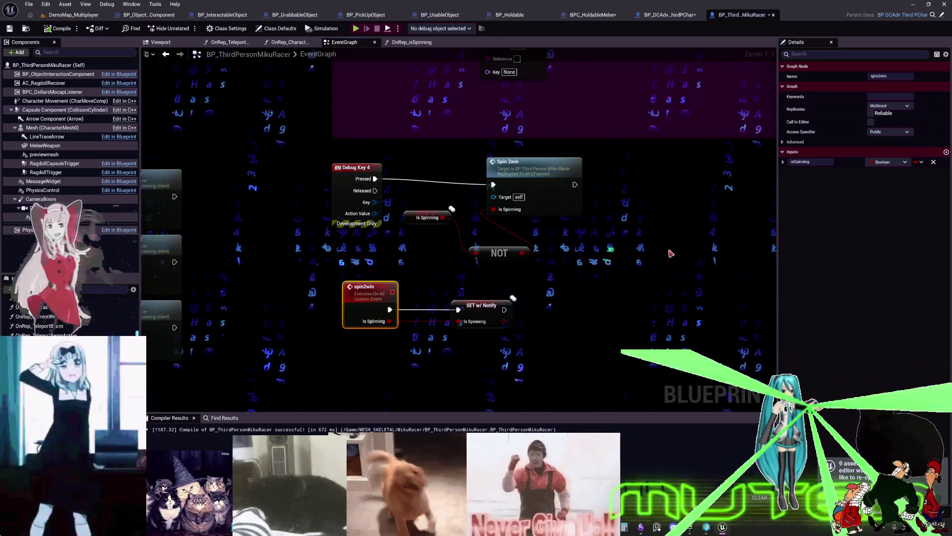
key("F2")
key("Home")
type("ROS_")
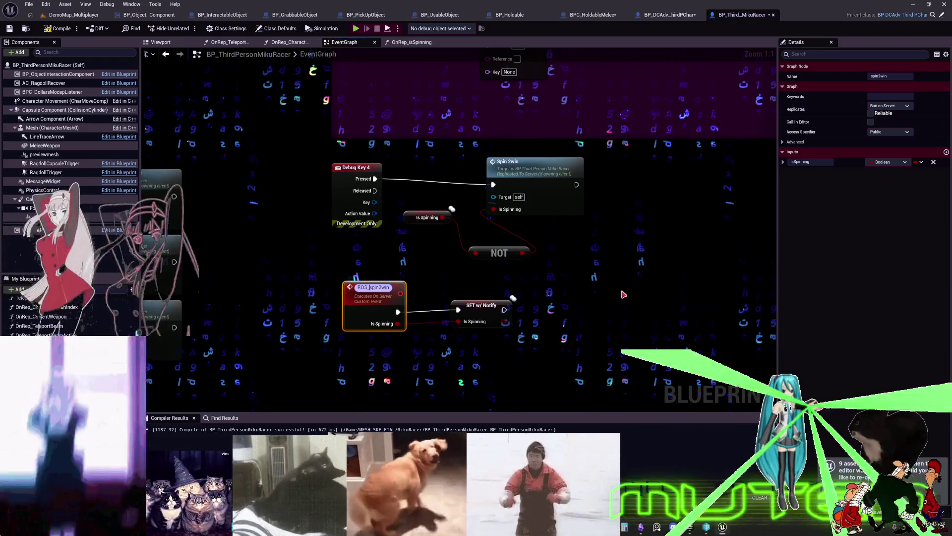
left_click(624, 295)
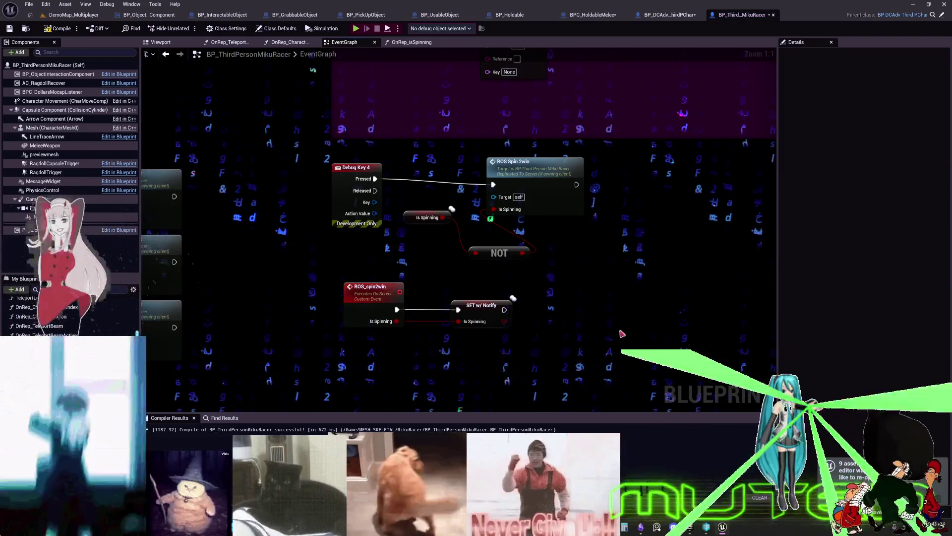
left_click_drag(527, 198, 528, 191)
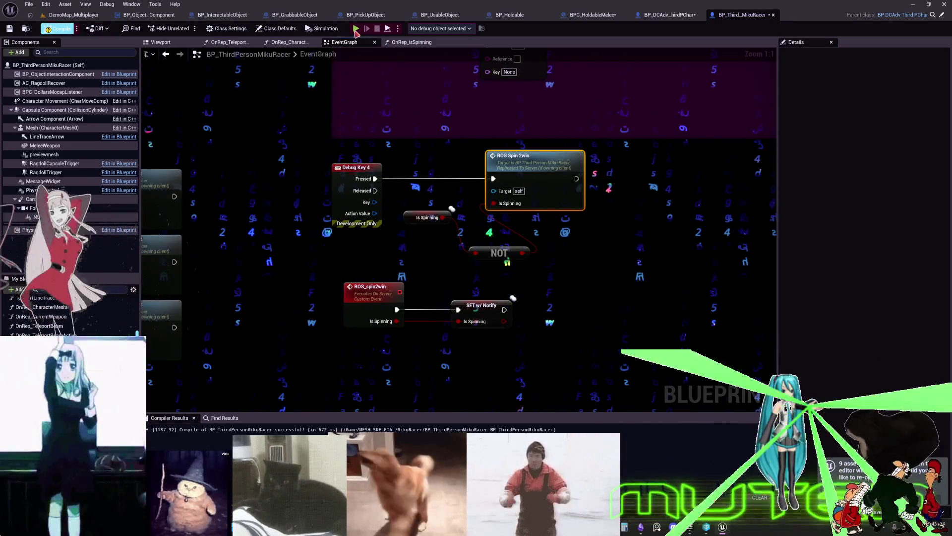
left_click(356, 29)
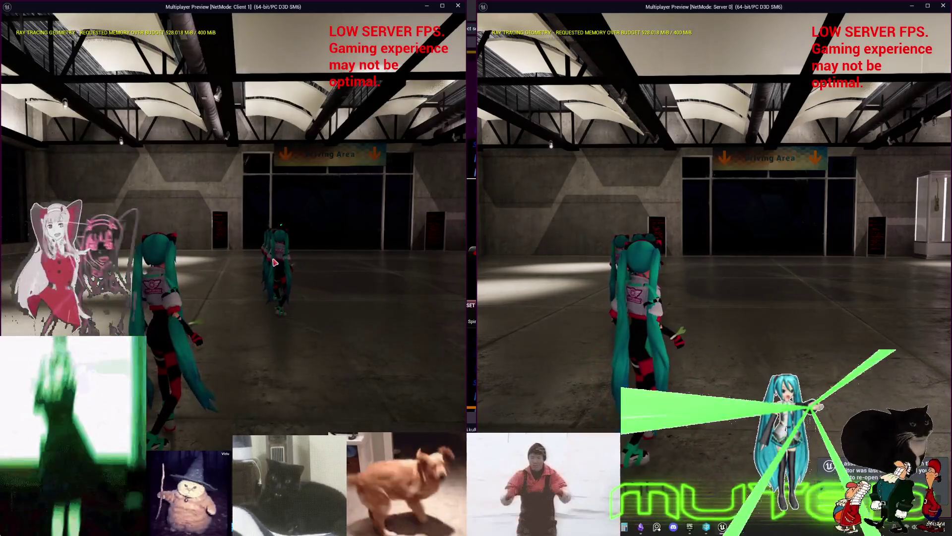
Run the client Miku beside the other, show collision wireframes in the server view, then stop play
left_click(274, 262)
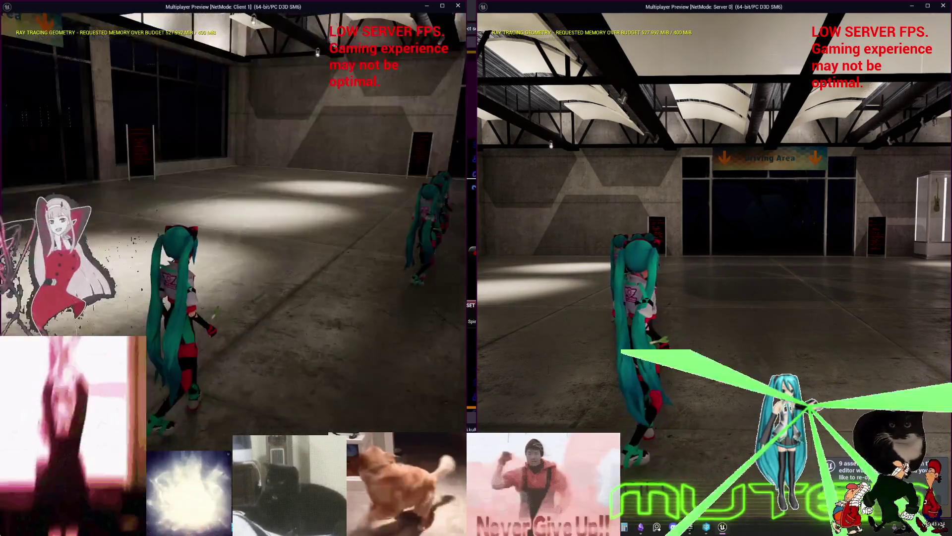
key("w")
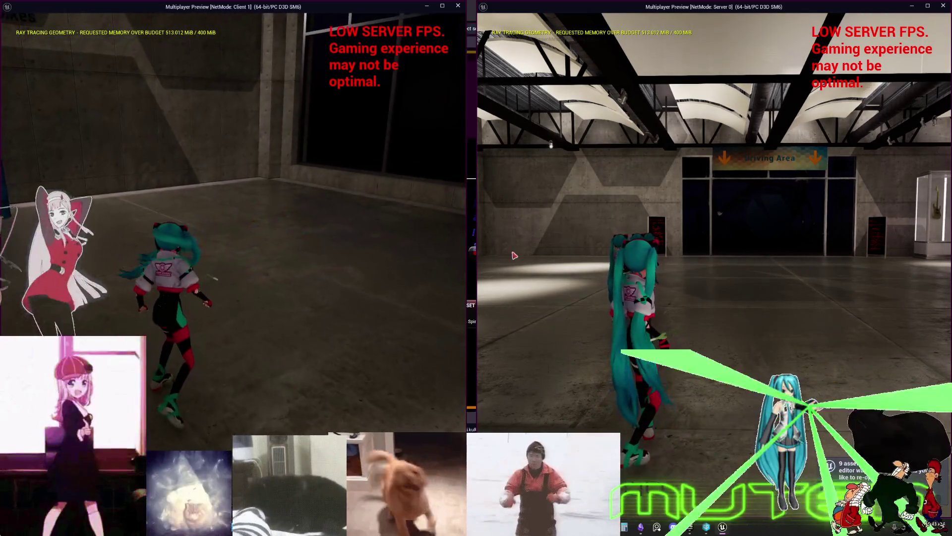
key("w")
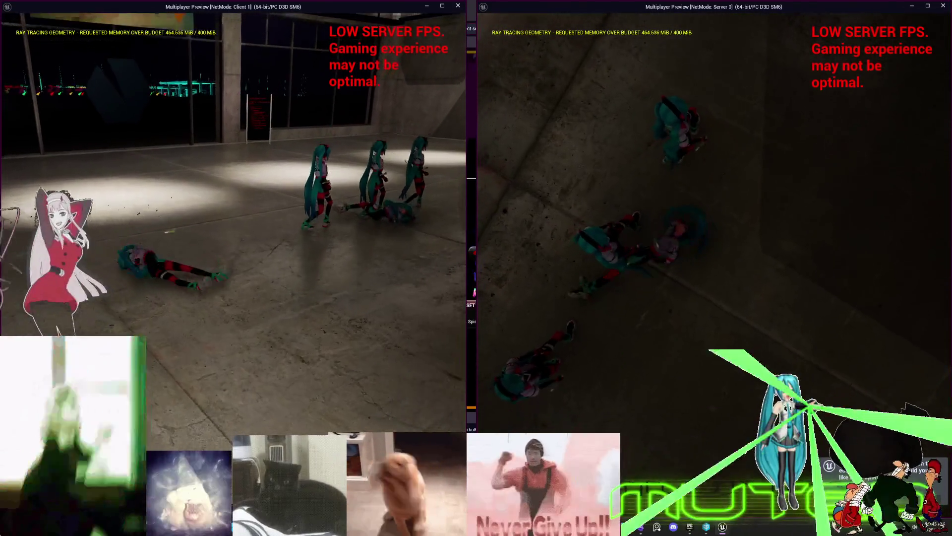
key("F1")
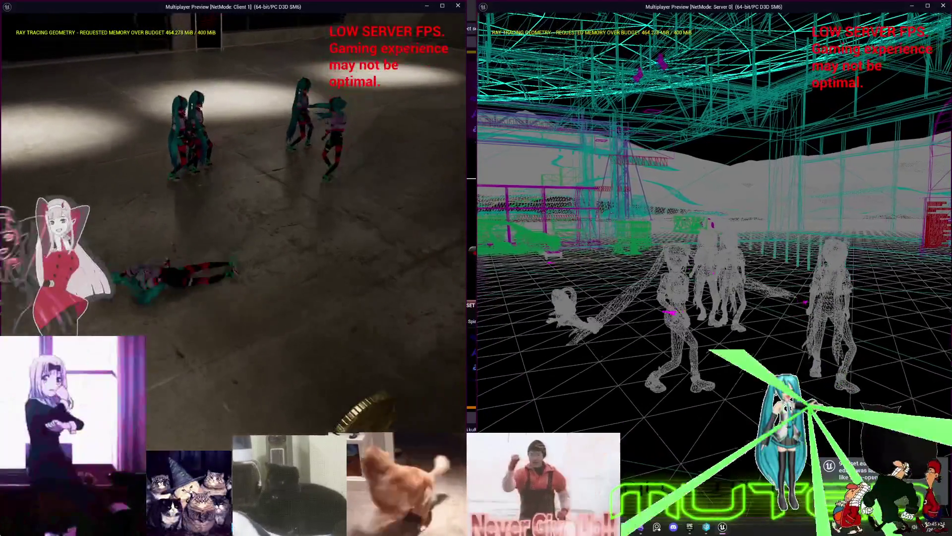
key("alt+Tab")
key("Escape")
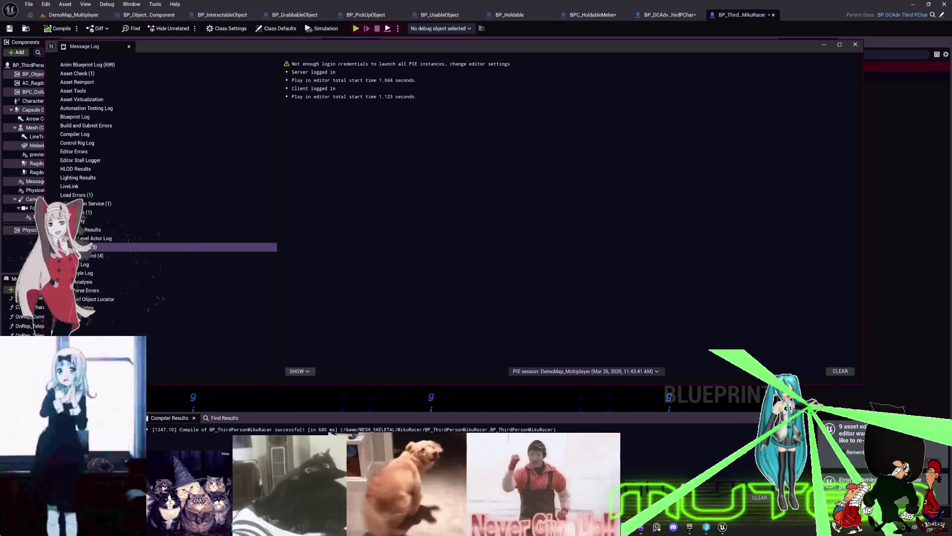
Close the Message Log to reveal the EventGraph's Debug Key 4 and ROS Spin 2win nodes
left_click(854, 44)
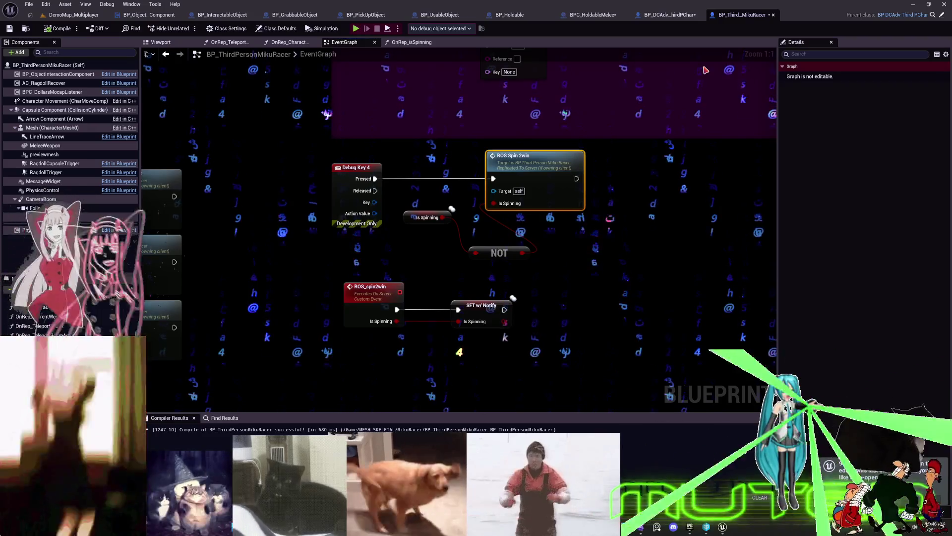
scroll(559, 304, "down", 3)
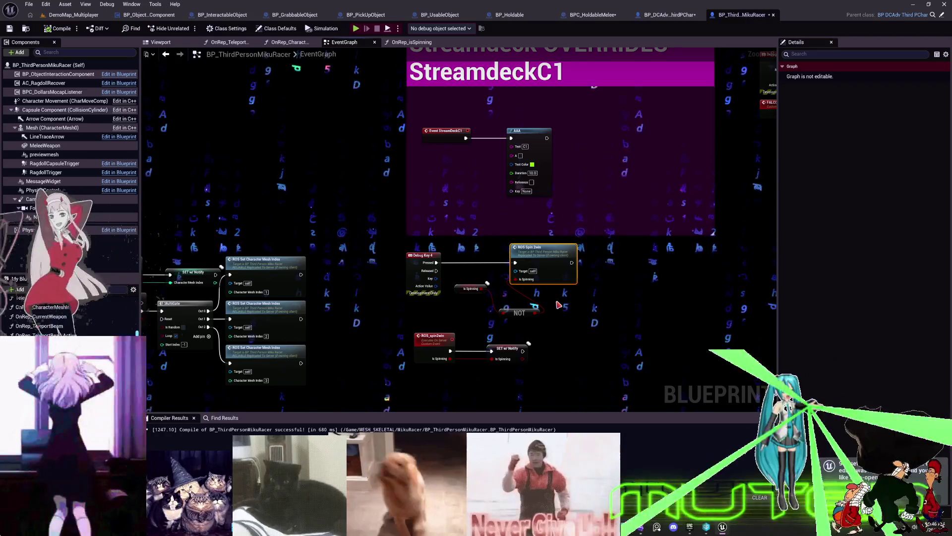
Rewire Event StreamdeckC1 to ROS Spin 2win and move the spin nodes into its comment
scroll(529, 138, "up", 1)
mouse_move(509, 138)
left_mouse_down()
mouse_move(491, 209)
mouse_move(512, 276)
left_mouse_up()
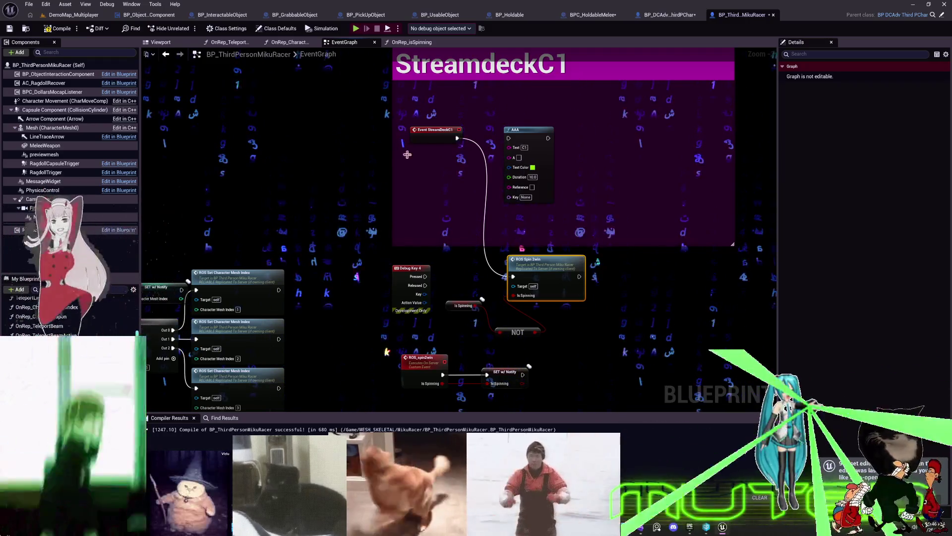
key("ctrl+z")
key("ctrl+z")
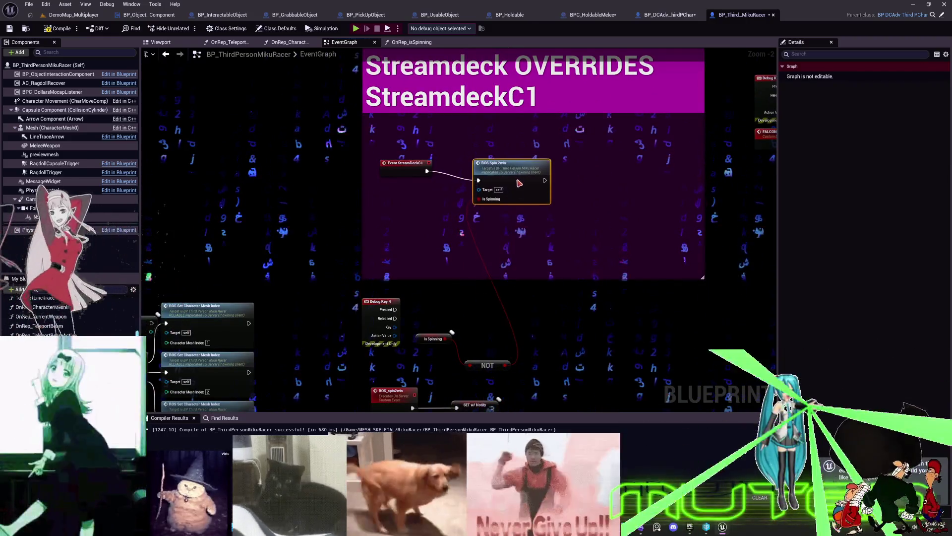
scroll(526, 318, "down", 3)
left_click(407, 302)
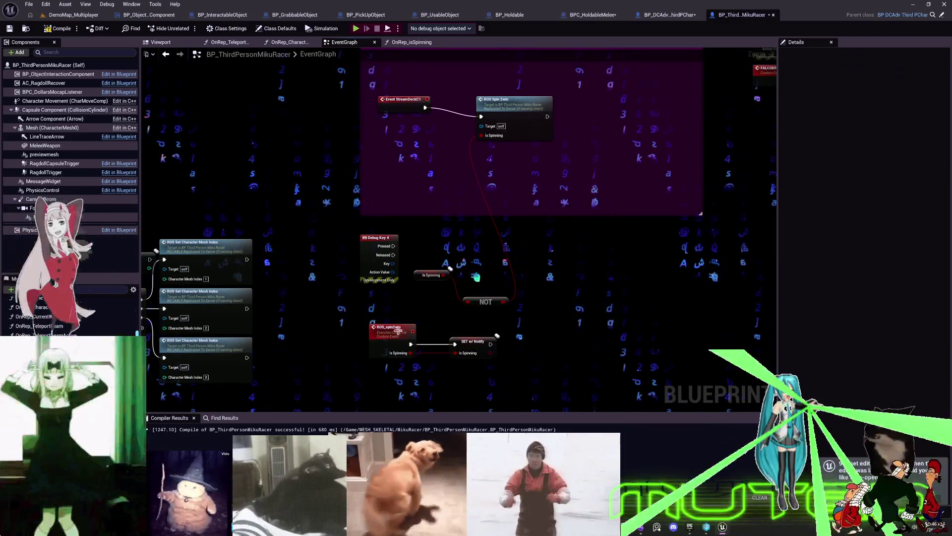
left_click_drag(407, 270, 409, 268)
left_click_drag(431, 275, 431, 139)
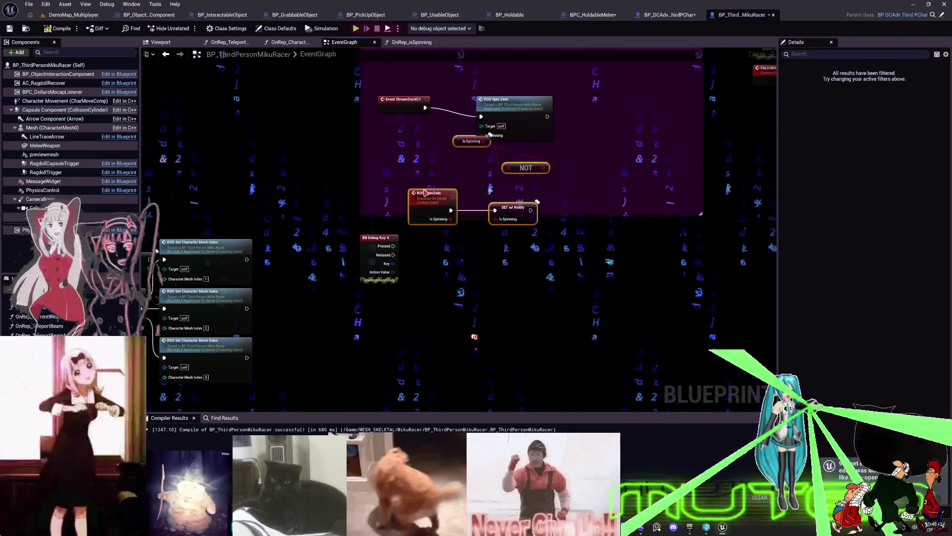
Arrange Is Spinning, the NOT node and ROS Spin 2win beside the event node
scroll(476, 195, "up", 2)
left_click_drag(453, 215, 411, 191)
left_click_drag(525, 251, 464, 192)
mouse_move(553, 175)
left_mouse_down()
mouse_move(577, 185)
mouse_move(584, 163)
left_mouse_up()
left_click(471, 191)
Connect Debug Key 4 Pressed to ROS Spin 2win and place ROS_spin2win inside the comment
left_click_drag(366, 365, 392, 229)
left_click_drag(485, 206, 548, 171)
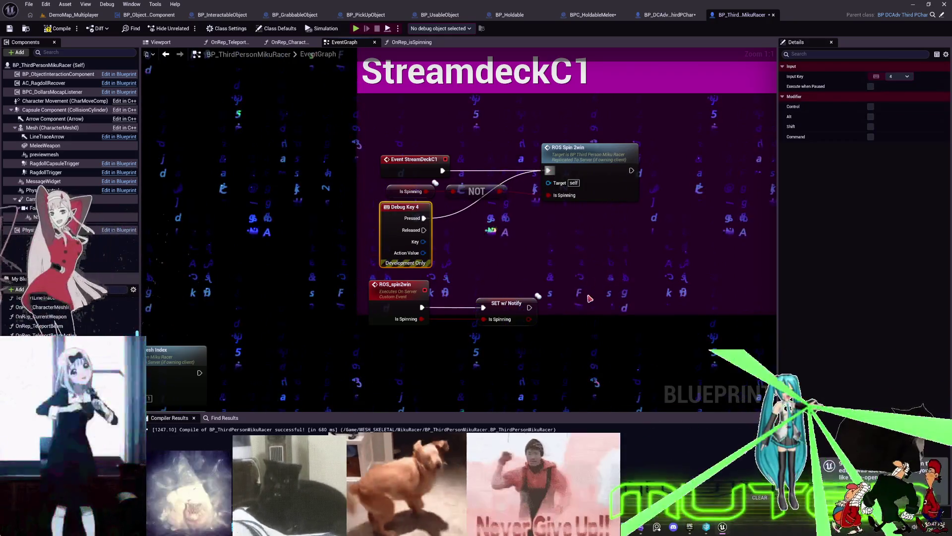
left_click_drag(396, 284, 699, 171)
left_click_drag(766, 166, 647, 169)
left_click(648, 171)
left_click_drag(639, 233, 540, 214)
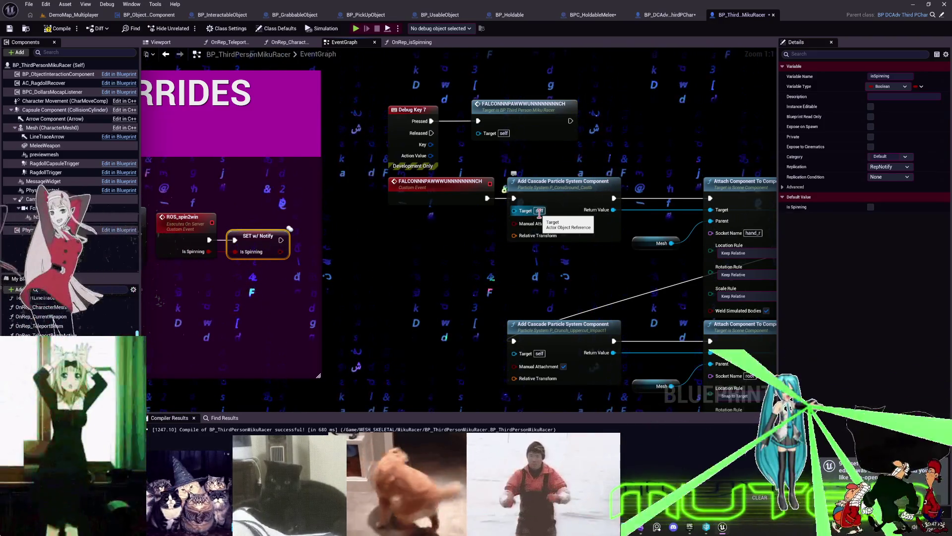
scroll(226, 118, "down", 3)
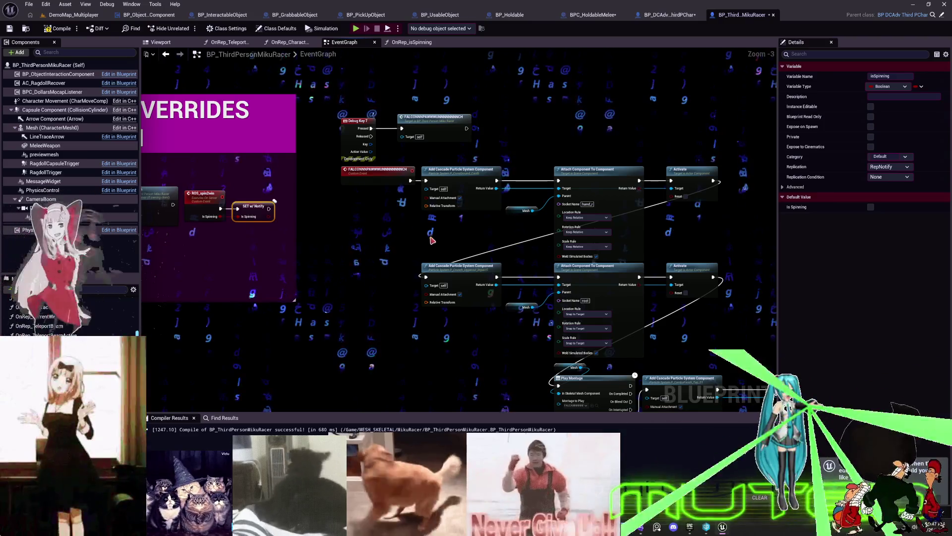
scroll(432, 240, "down", 1)
left_click_drag(228, 199, 580, 211)
scroll(263, 188, "up", 3)
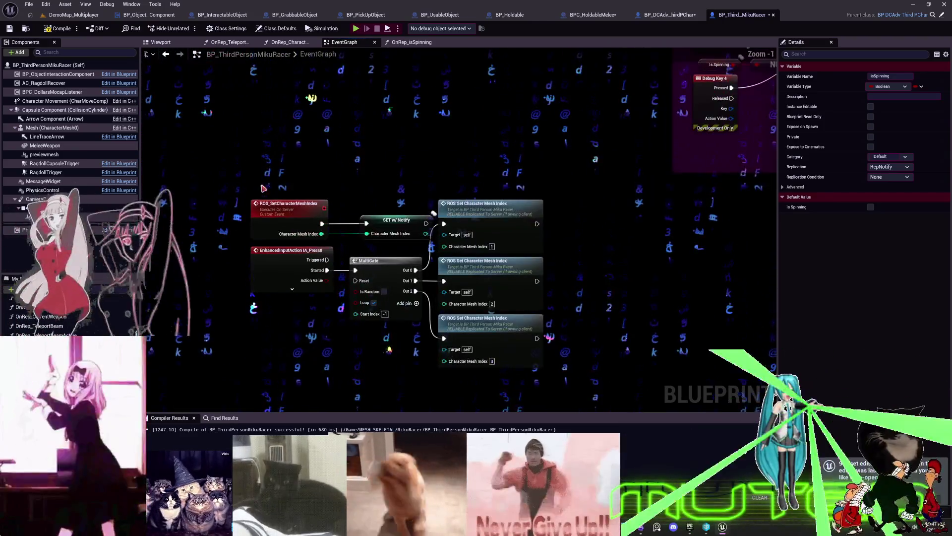
left_click(264, 189)
scroll(527, 319, "down", 3)
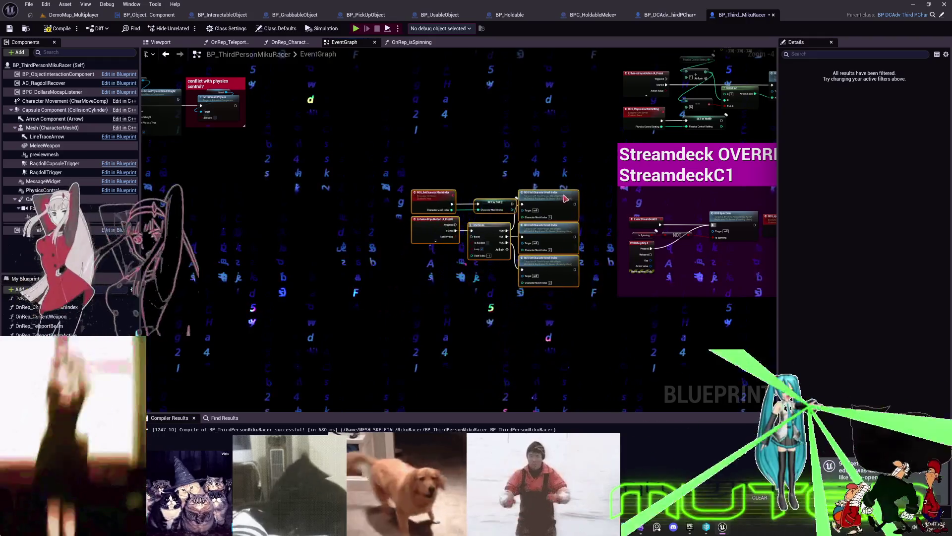
scroll(569, 192, "down", 1)
scroll(433, 283, "up", 1)
mouse_move(433, 283)
left_mouse_down()
mouse_move(550, 218)
mouse_move(470, 283)
mouse_move(411, 392)
left_mouse_up()
left_click_drag(139, 194, 279, 184)
left_click_drag(337, 219, 630, 287)
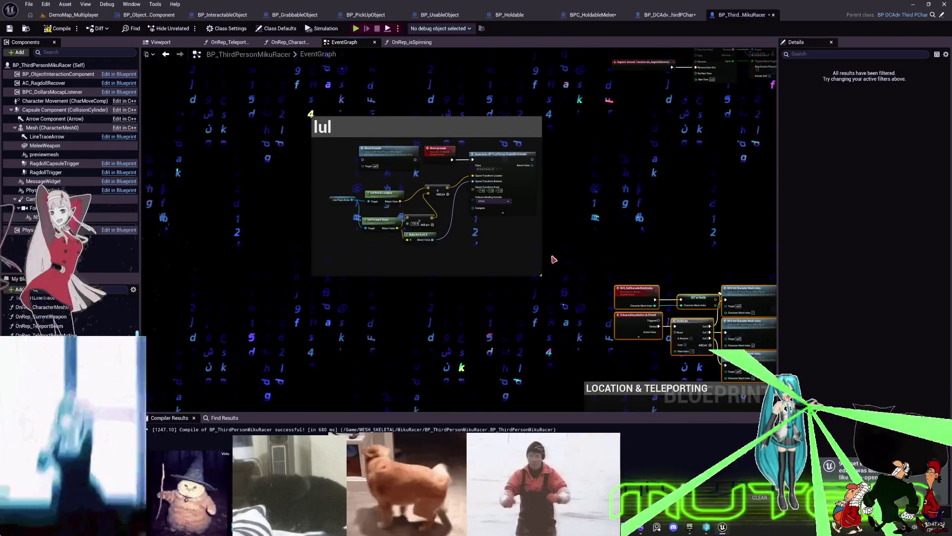
left_click_drag(554, 259, 405, 384)
mouse_move(378, 179)
left_mouse_down()
mouse_move(243, 88)
mouse_move(308, 128)
left_mouse_up()
scroll(244, 88, "up", 2)
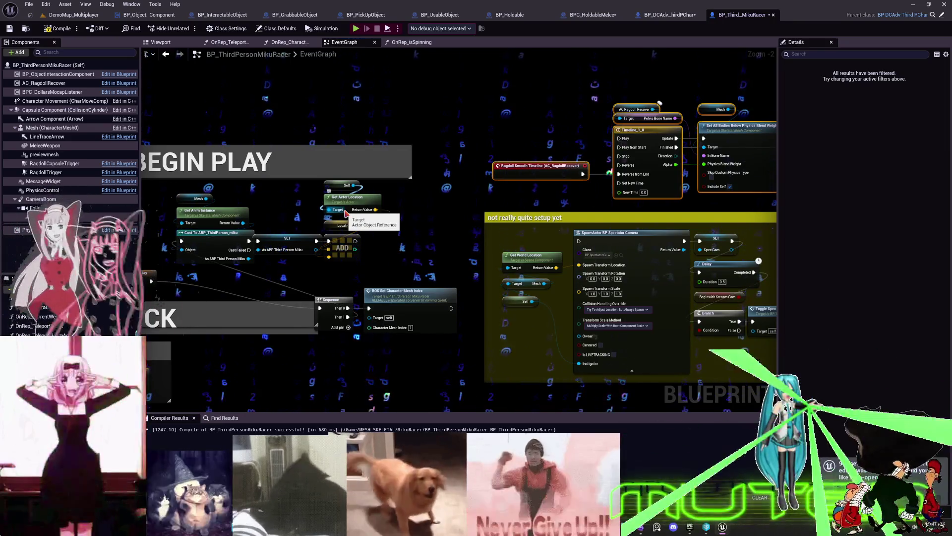
scroll(469, 243, "down", 5)
scroll(365, 179, "up", 5)
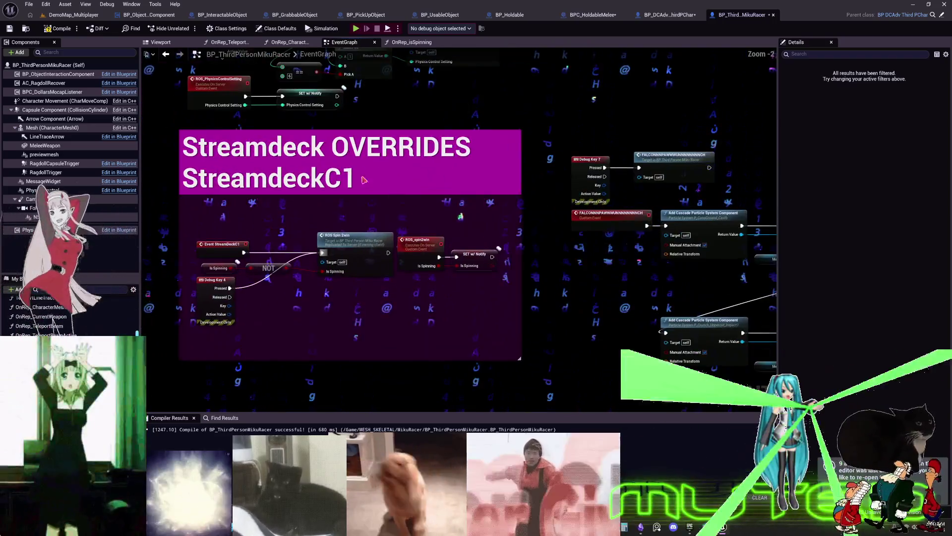
left_click_drag(364, 180, 601, 272)
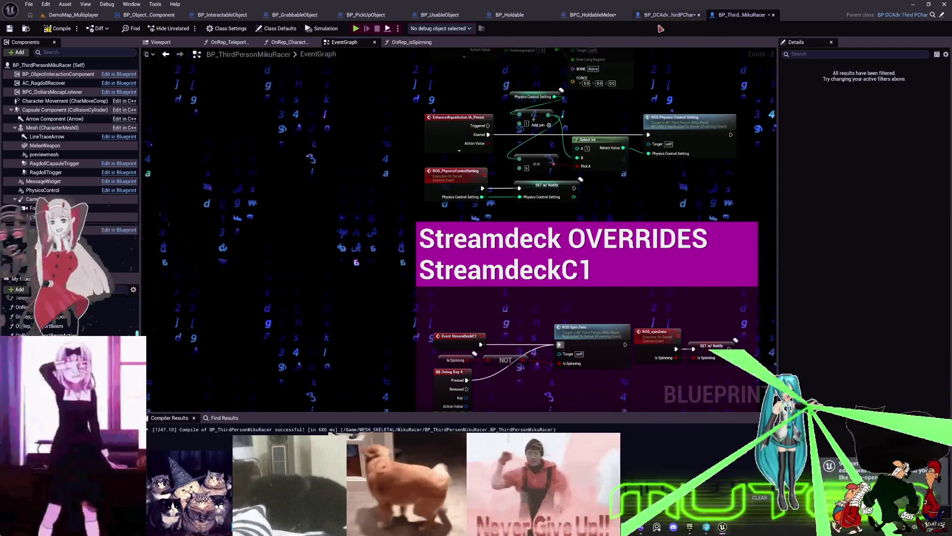
Save all modified assets, choosing Make Writable in the Check Out Assets dialog
left_click(29, 4)
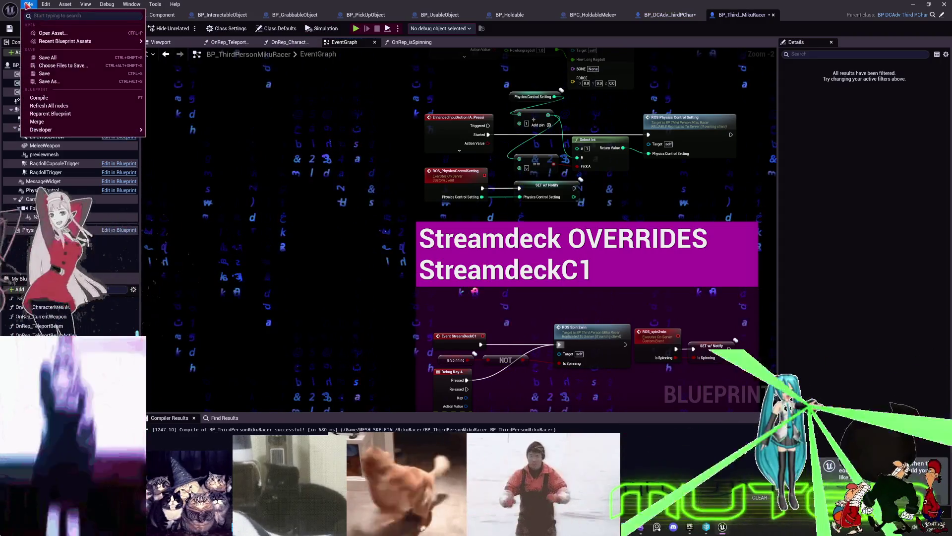
left_click(59, 62)
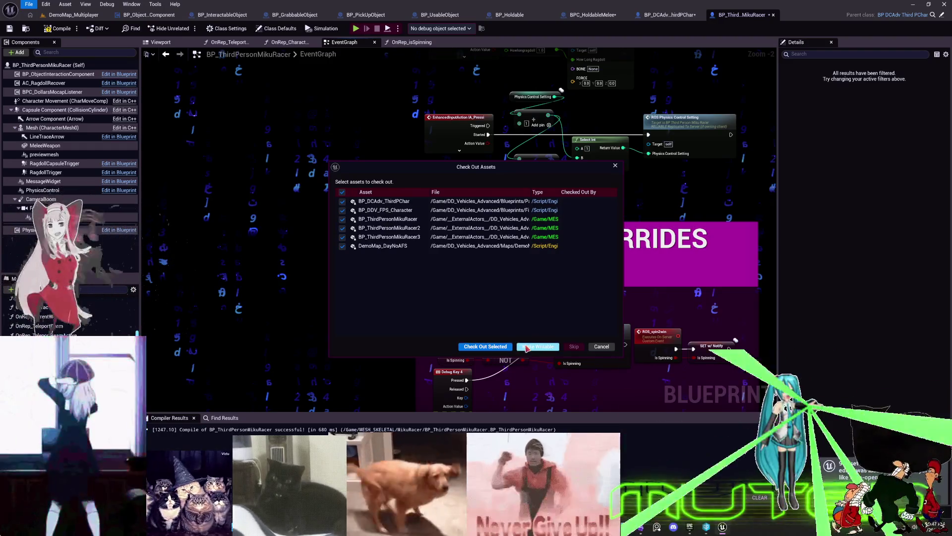
left_click(490, 350)
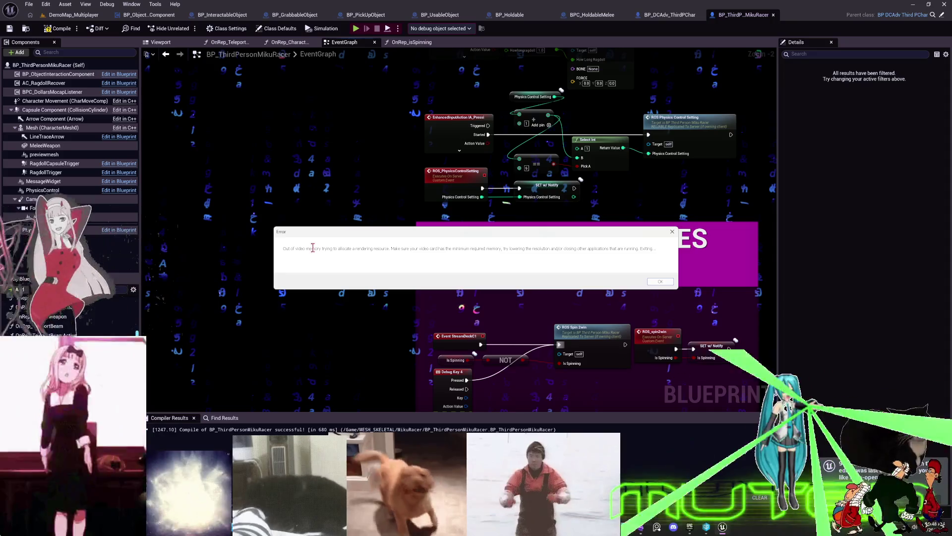
Copy the out-of-video-memory error text and open Task Manager to close the crashed editor
left_click_drag(282, 248, 799, 254)
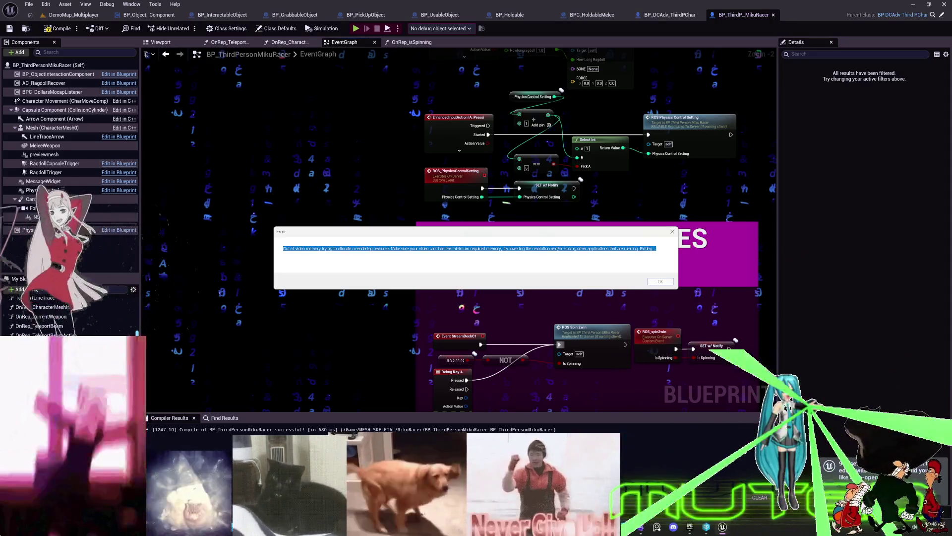
key("alt+Tab")
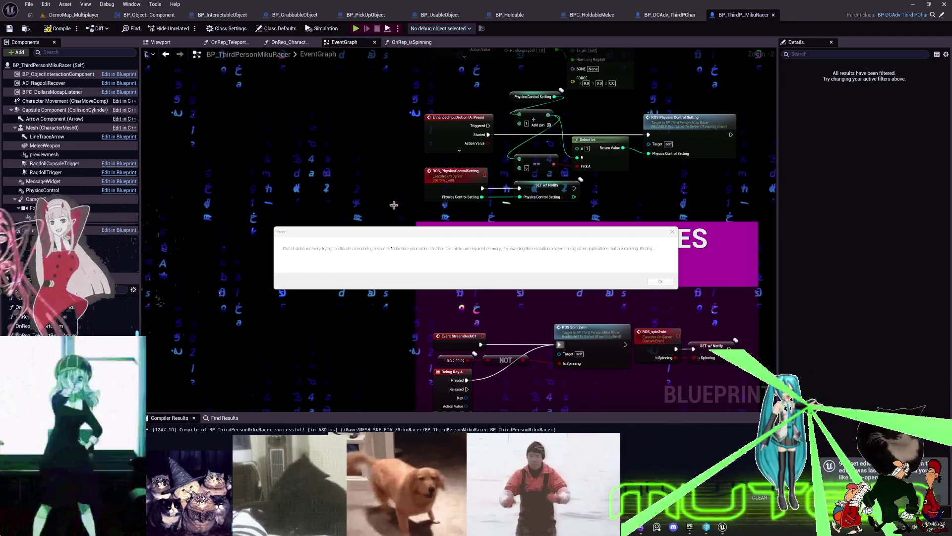
key("ctrl+shift+Escape")
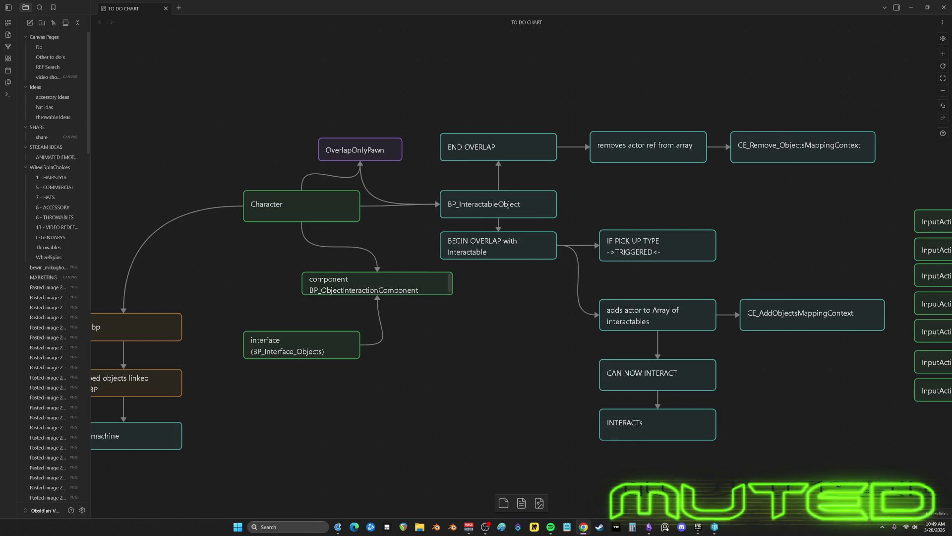
Maximise the Epic Games Launcher, launch Unreal Engine 5.7.4 from the library, and bring it forward
left_click(722, 534)
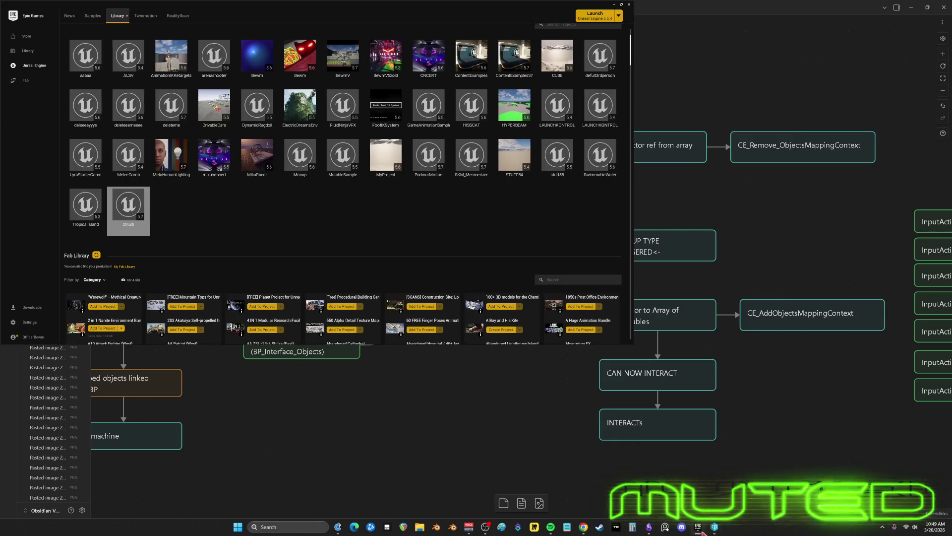
left_click(581, 3)
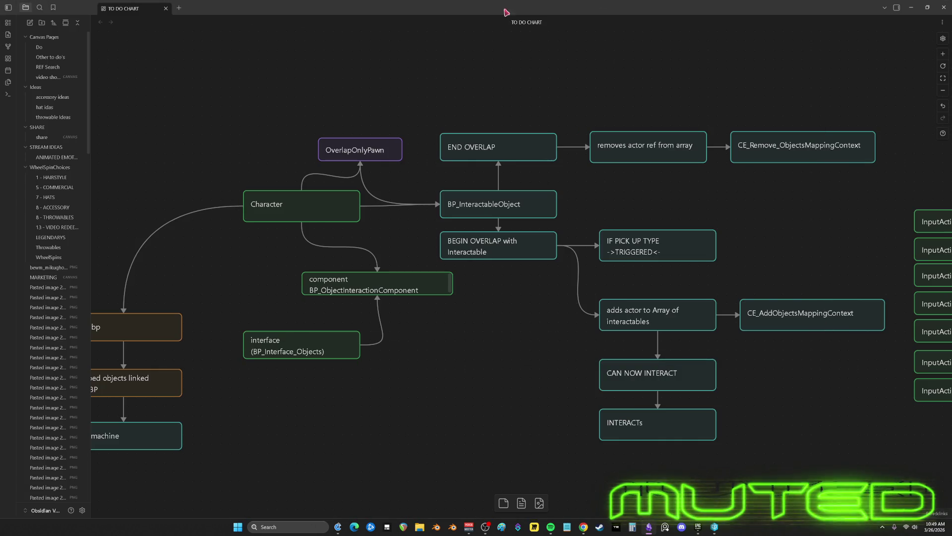
left_click(697, 529)
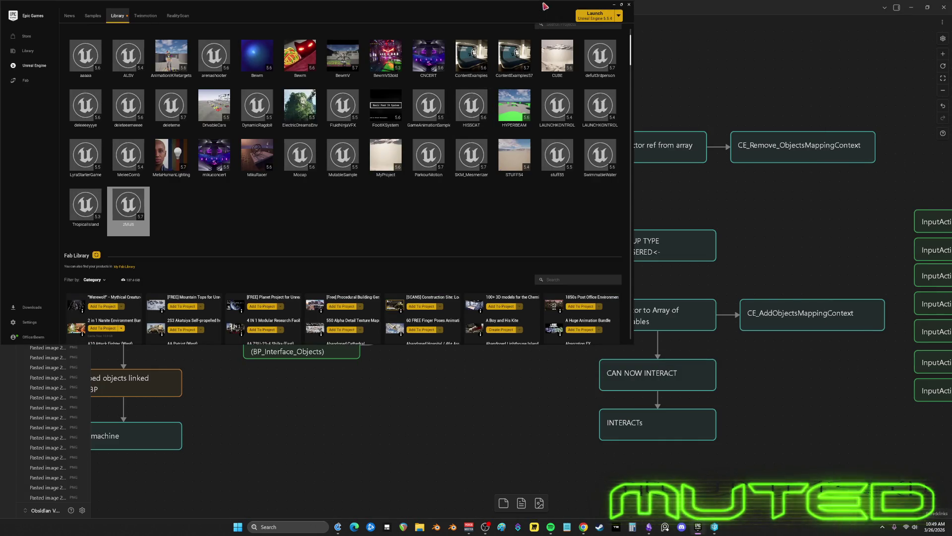
mouse_move(530, 13)
left_mouse_down()
mouse_move(542, 132)
mouse_move(543, 1)
left_mouse_up()
left_click(219, 23)
left_click(176, 22)
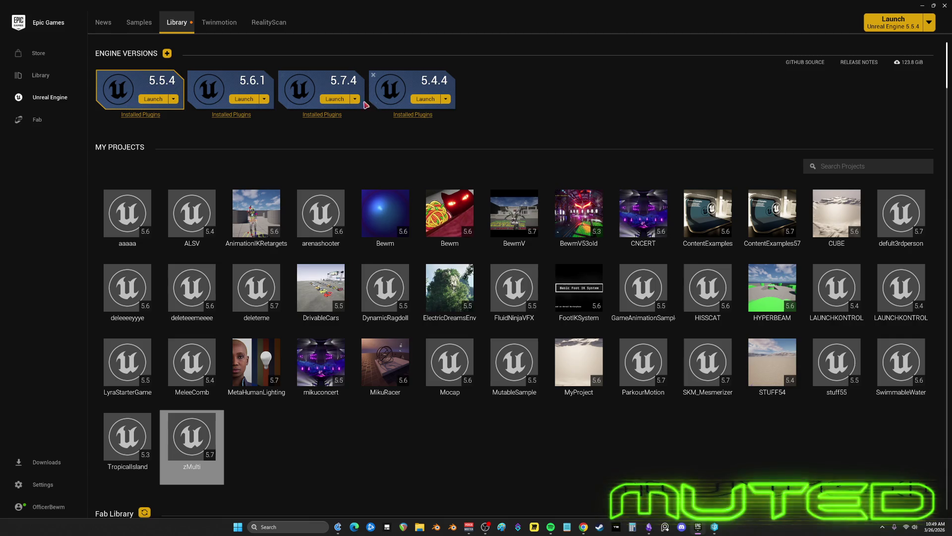
left_click(337, 99)
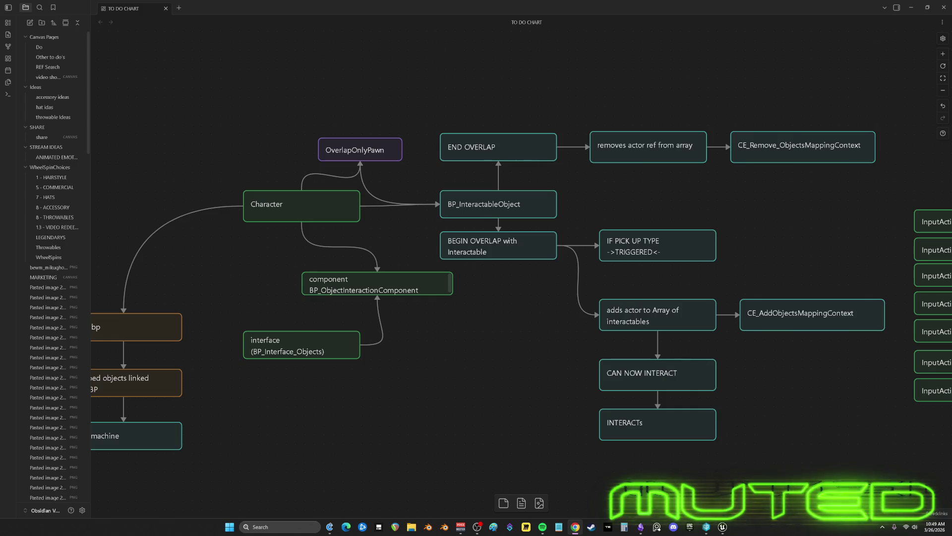
left_click(723, 527)
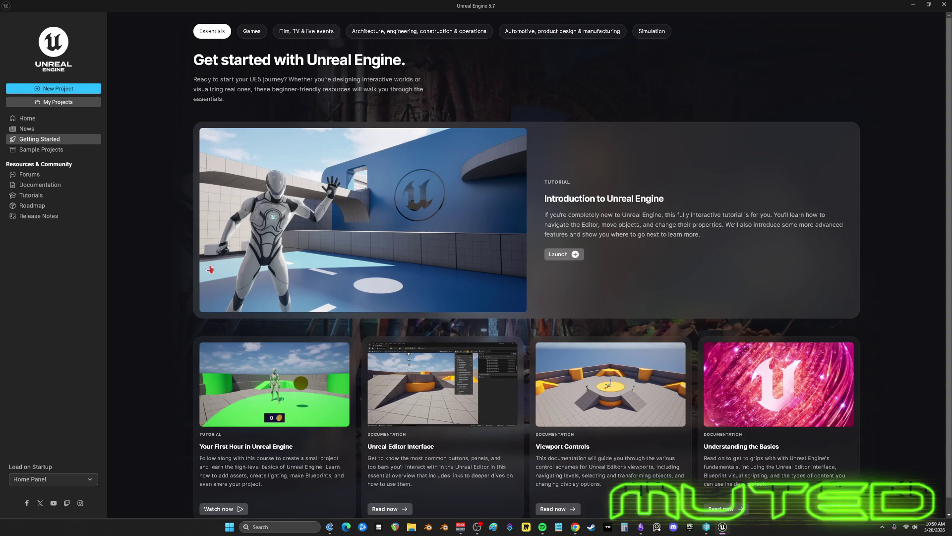
Browse from My Projects to U:\P4\Multiplayer and open Multiplayer.uproject
left_click(53, 102)
left_click(618, 408)
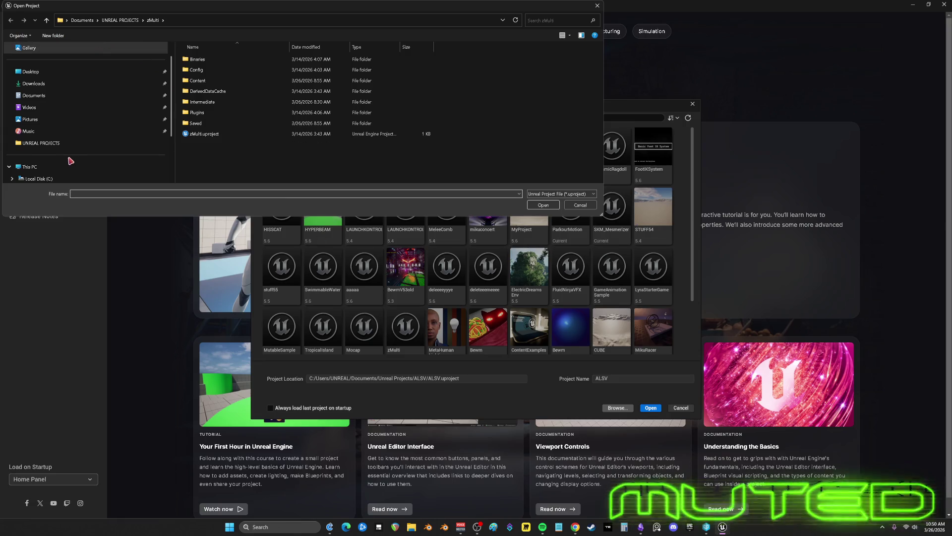
scroll(70, 161, "down", 1)
left_click(42, 131)
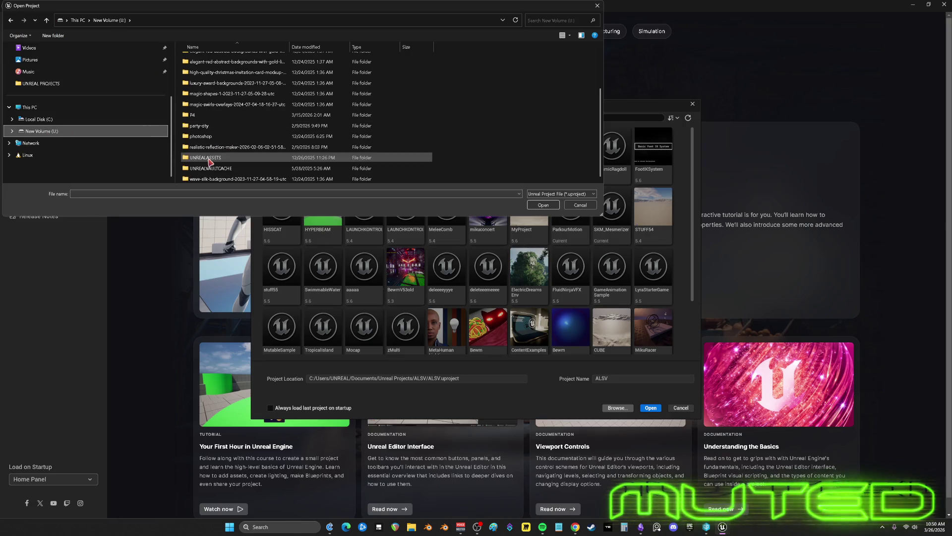
double_click(200, 114)
double_click(203, 70)
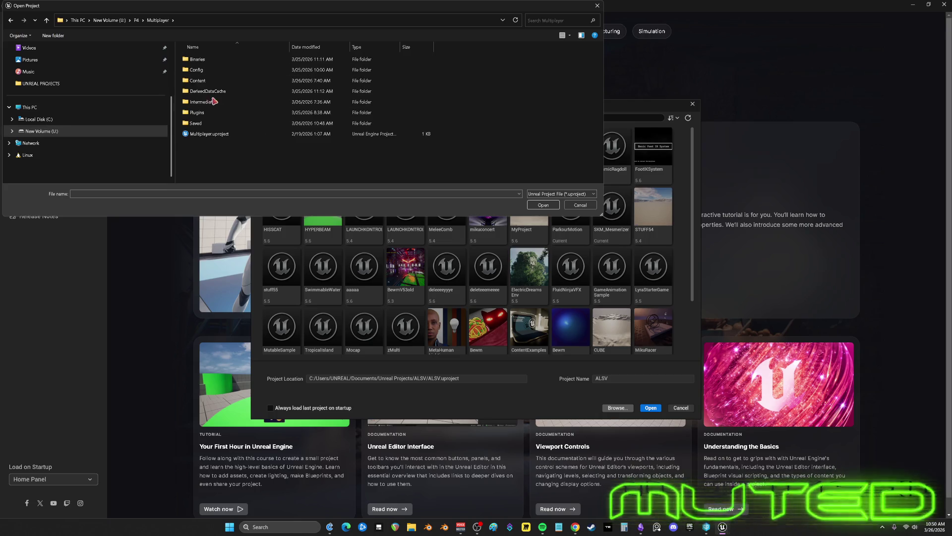
double_click(208, 133)
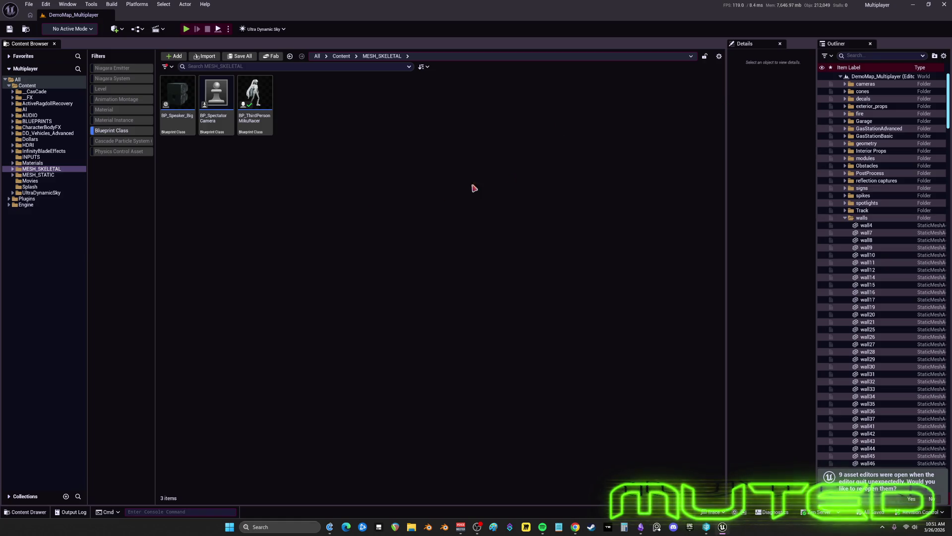
Open BP_ThirdPersonMikuRacer's Reference Viewer and its Size Map, measured by Memory Size (299.2 MiB)
left_click(269, 113)
right_click(270, 114)
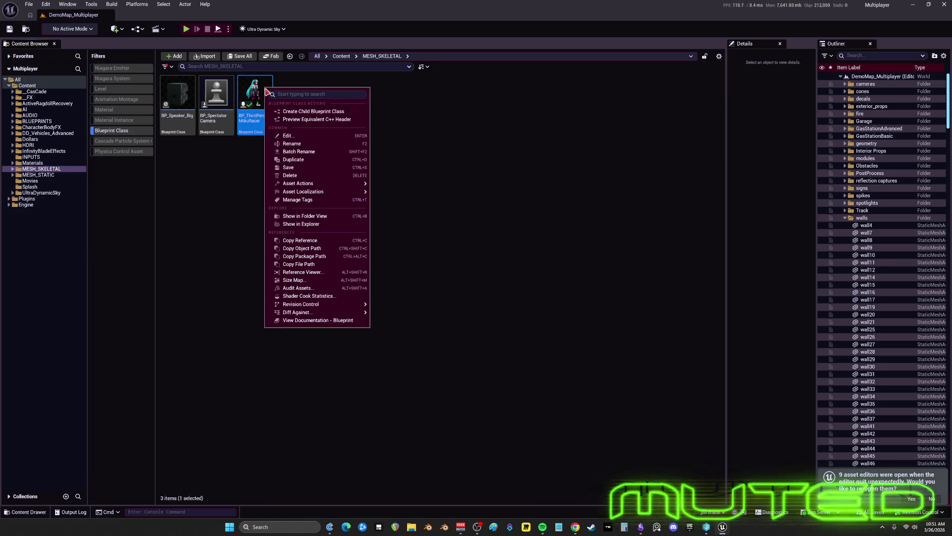
left_click(330, 275)
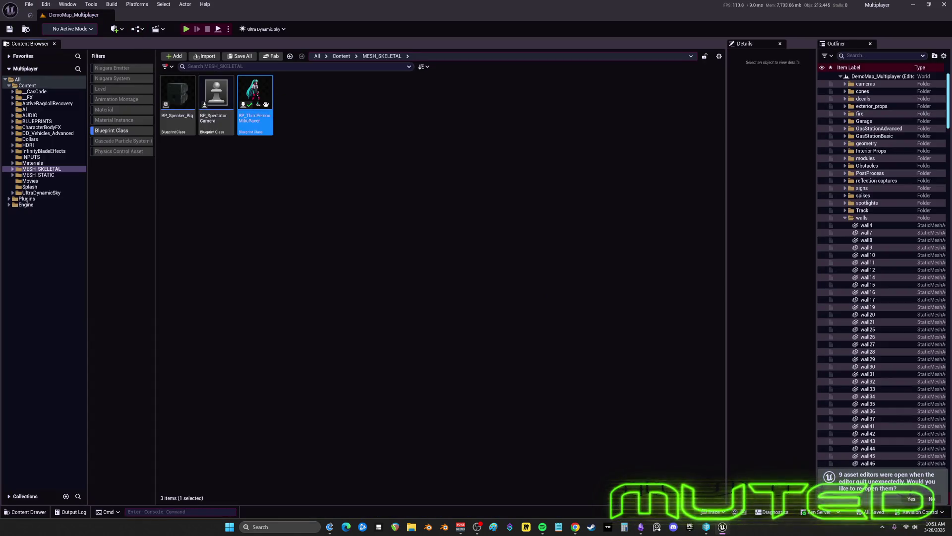
right_click(247, 91)
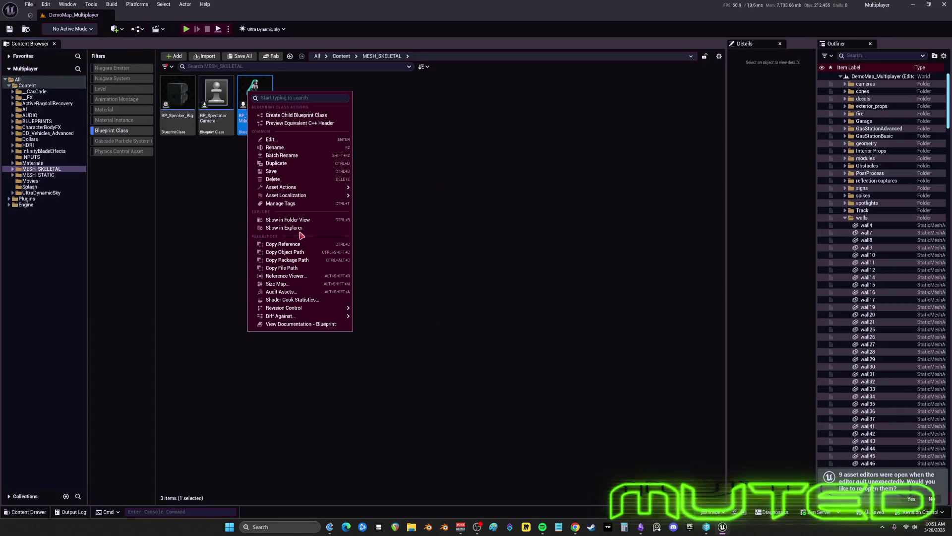
left_click(287, 284)
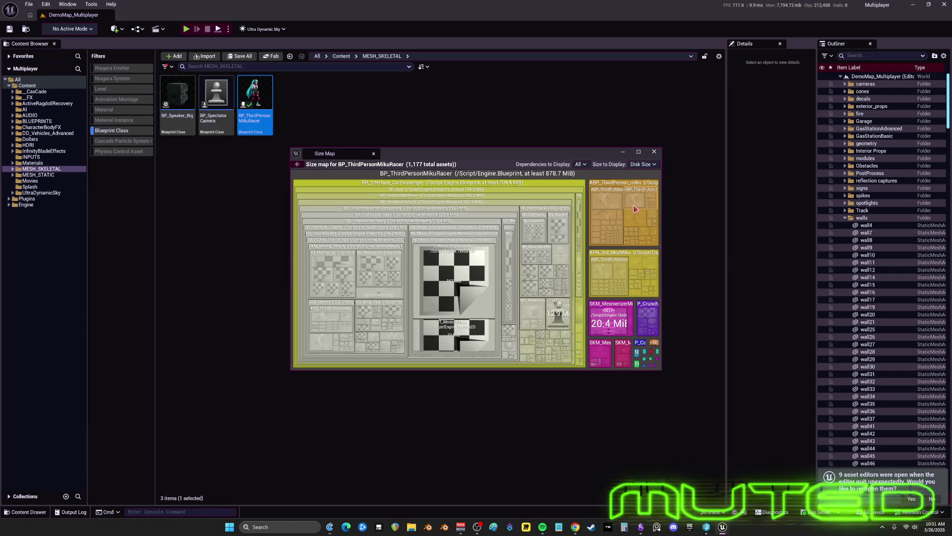
left_click(649, 164)
left_click(654, 181)
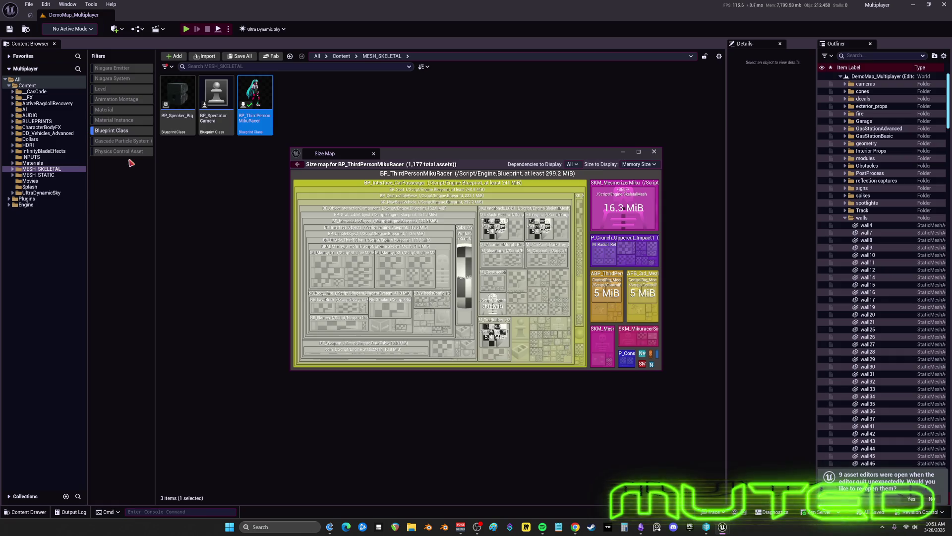
Show the whole Content folder filtered to Level assets only, listing 14 levels
left_click(27, 85)
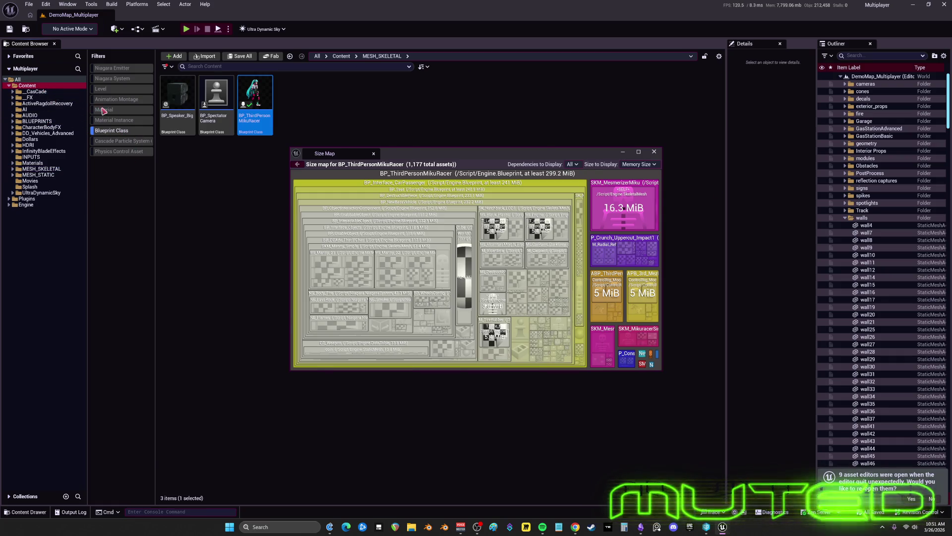
left_click(114, 130)
left_click(119, 89)
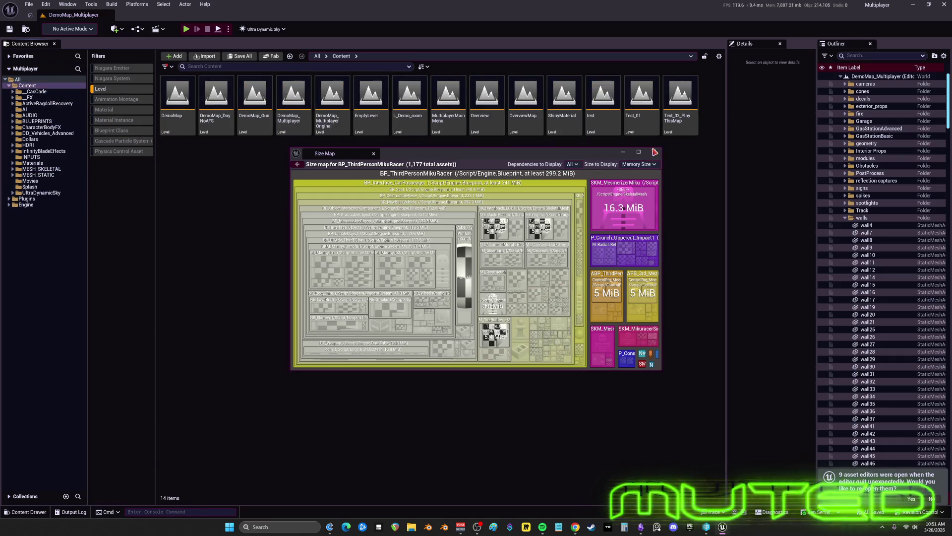
Open DemoMap_Multiplayer's size map and zoom into its 328 MiB BuiltData block
left_click(654, 151)
right_click(297, 123)
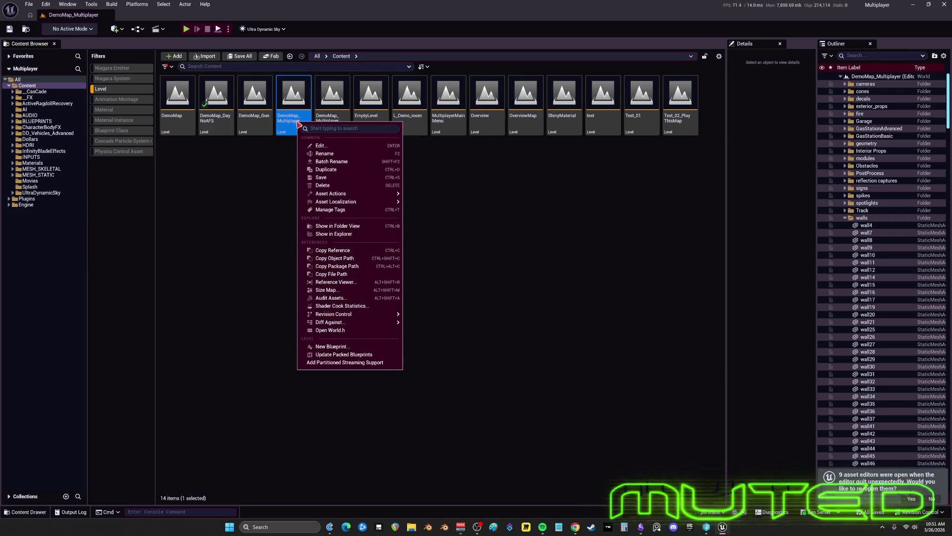
left_click(327, 290)
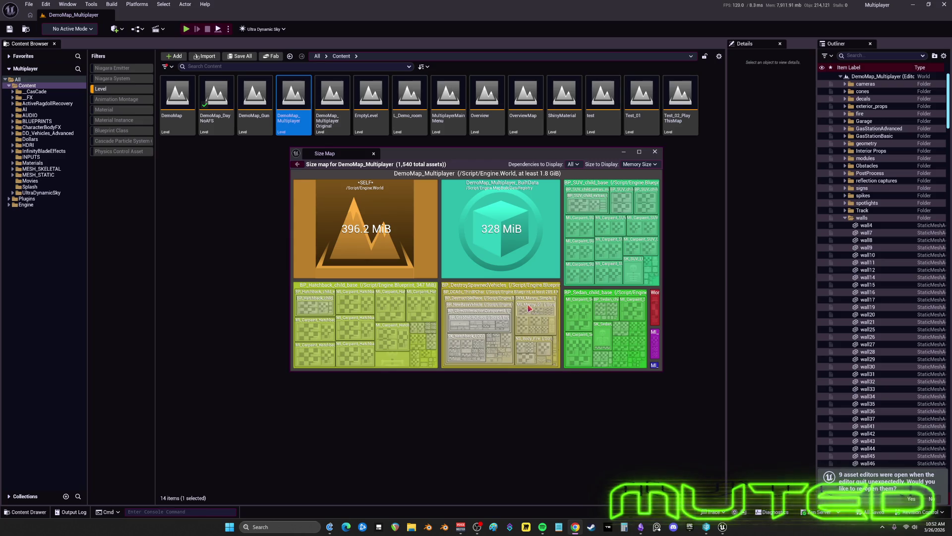
left_click(527, 244)
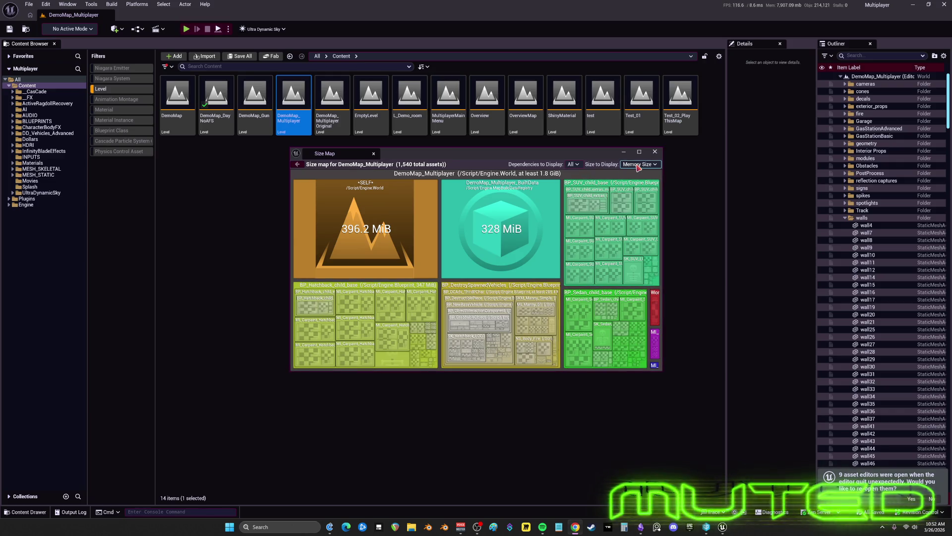
Compare Game, Editor Only and All dependencies, then close the size map and deselect the level
left_click(577, 165)
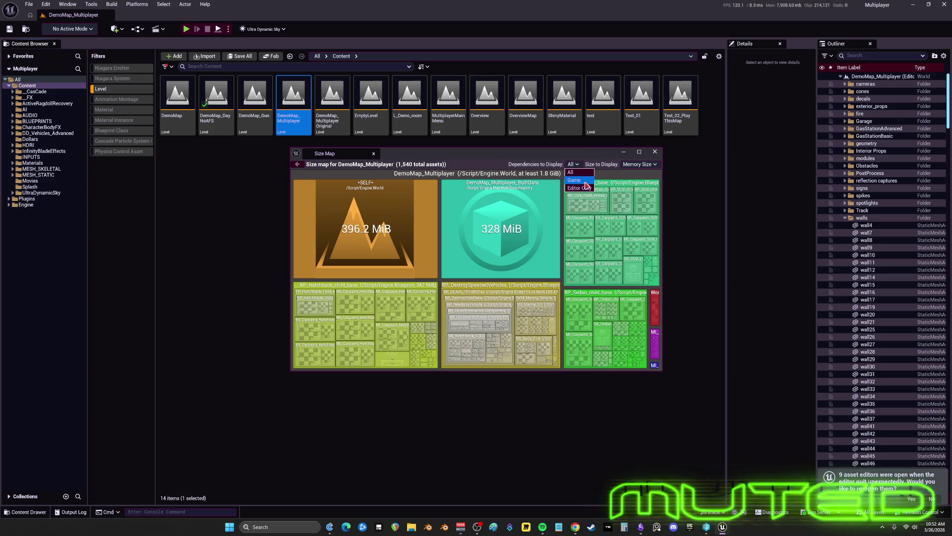
left_click(575, 180)
left_click(574, 165)
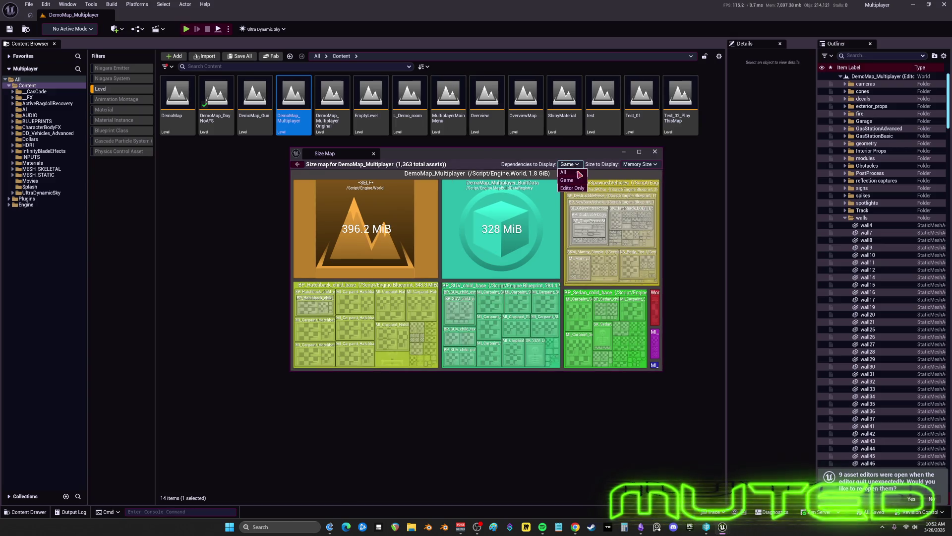
left_click(577, 188)
left_click(574, 166)
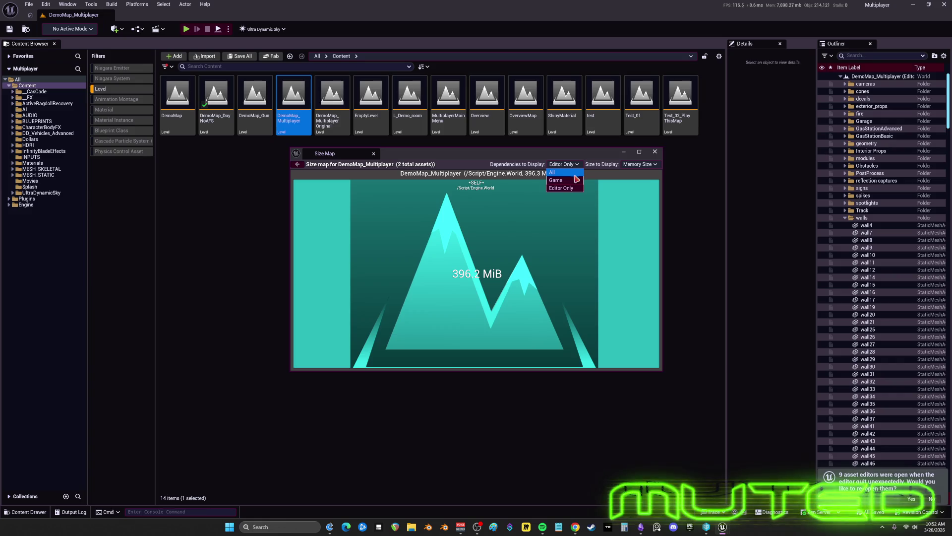
left_click(573, 173)
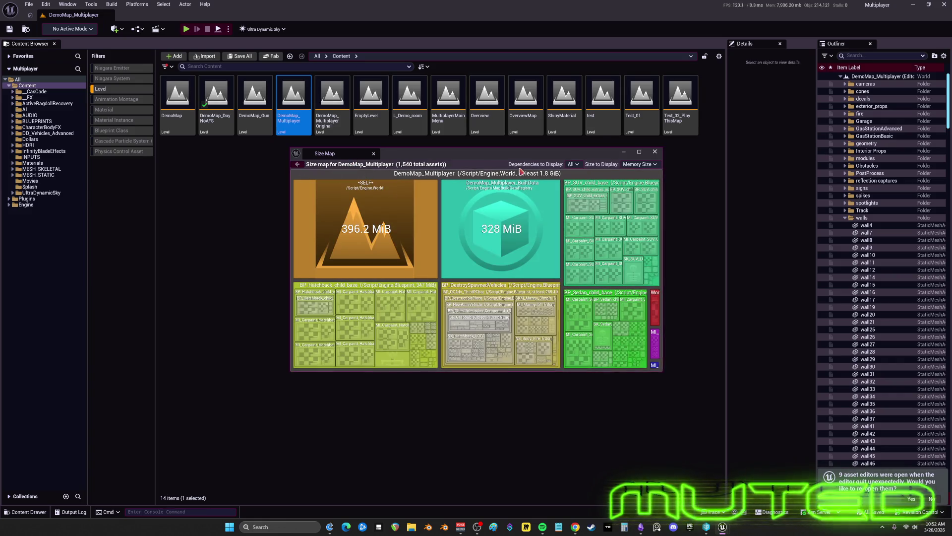
left_click(655, 151)
left_click(425, 244)
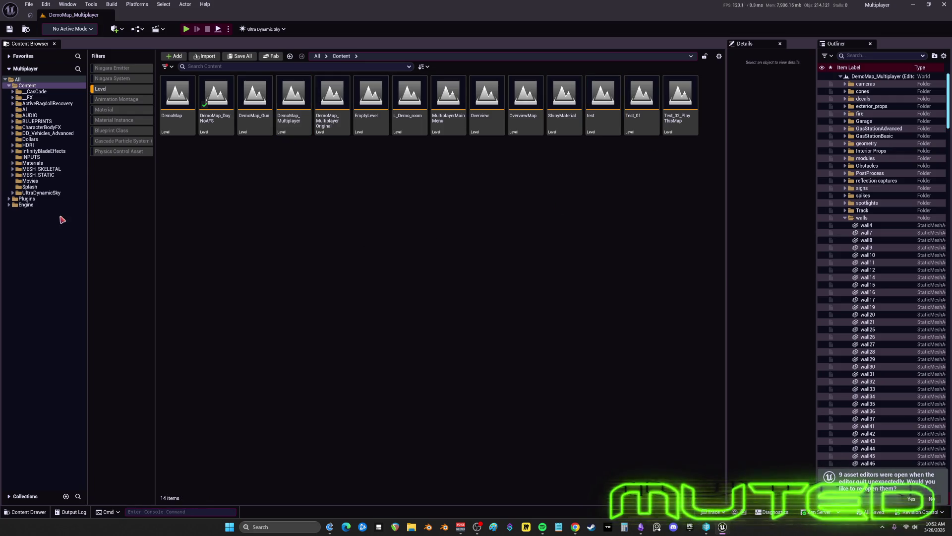
Clear the Level filter, open MESH_SKELETAL > MikuRacer, and review BP_ThirdPersonMikuRacer's size map
left_click(113, 89)
left_click(43, 169)
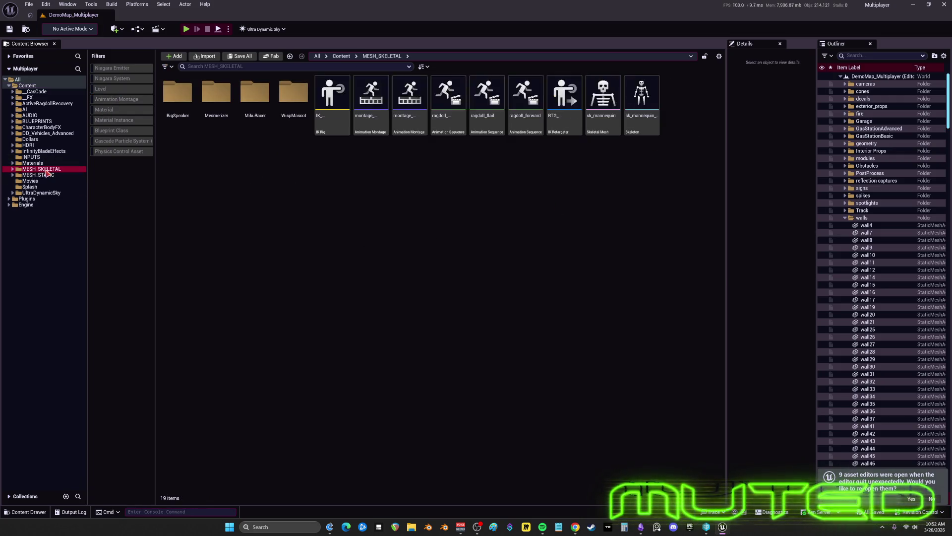
left_click(277, 102)
double_click(255, 93)
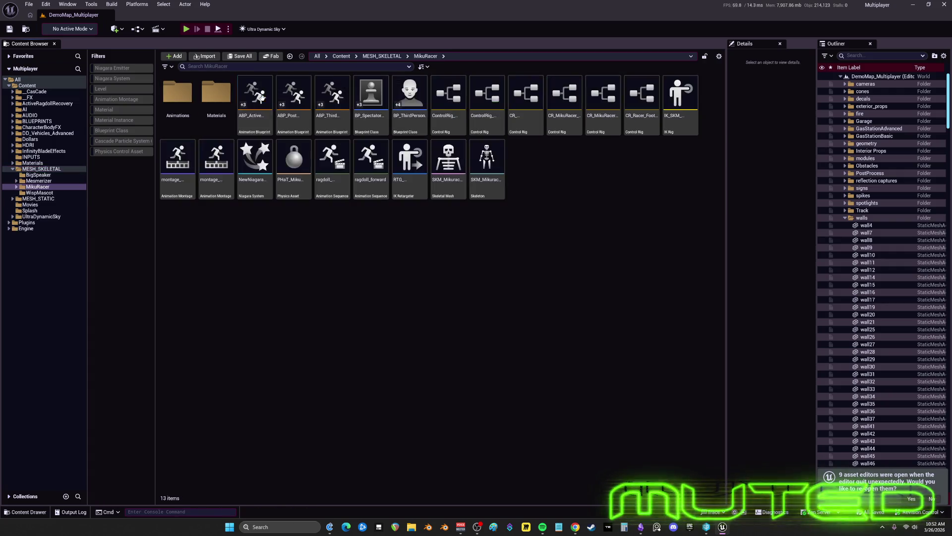
right_click(409, 102)
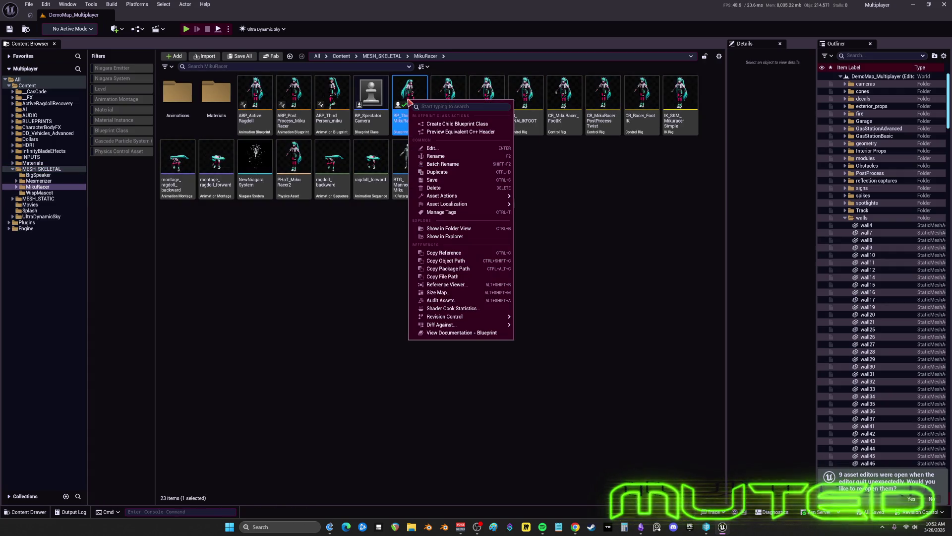
left_click(470, 292)
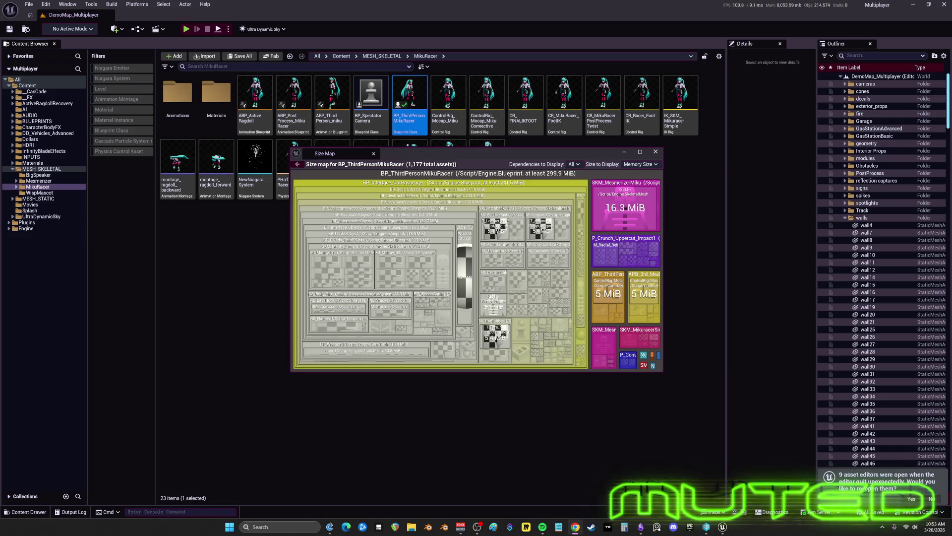
left_click(655, 151)
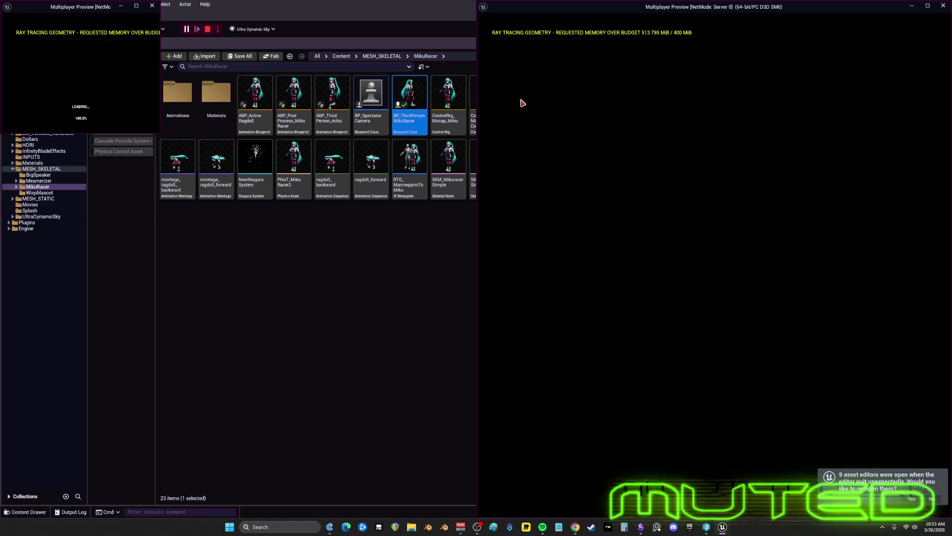
Check GPU usage in Task Manager's Performance view, then close Task Manager
key("ctrl+shift+Escape")
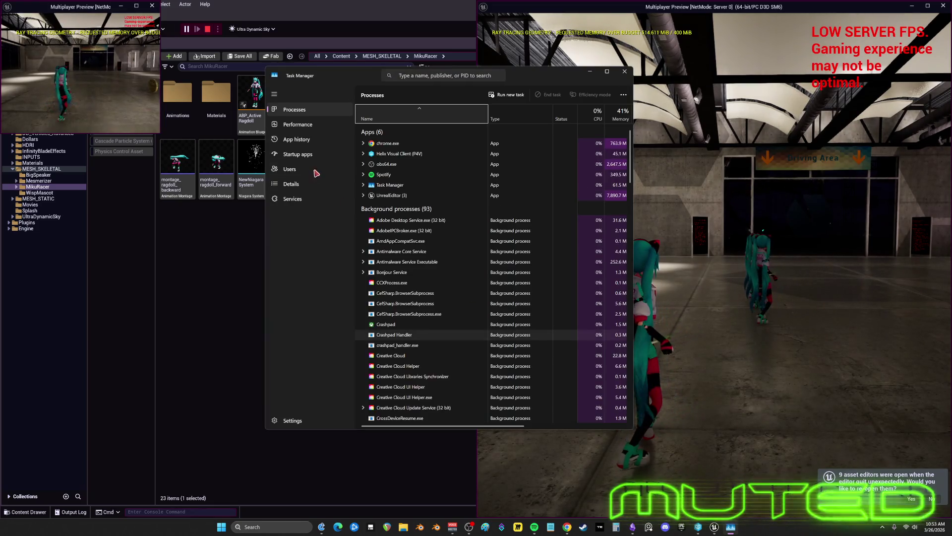
left_click(303, 128)
left_click(422, 248)
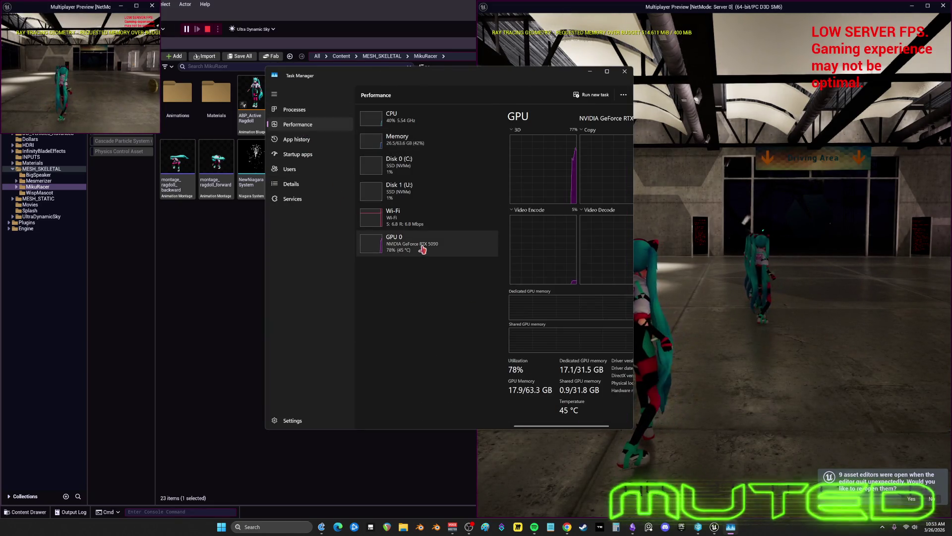
left_click_drag(634, 384, 837, 384)
left_click_drag(595, 77, 462, 64)
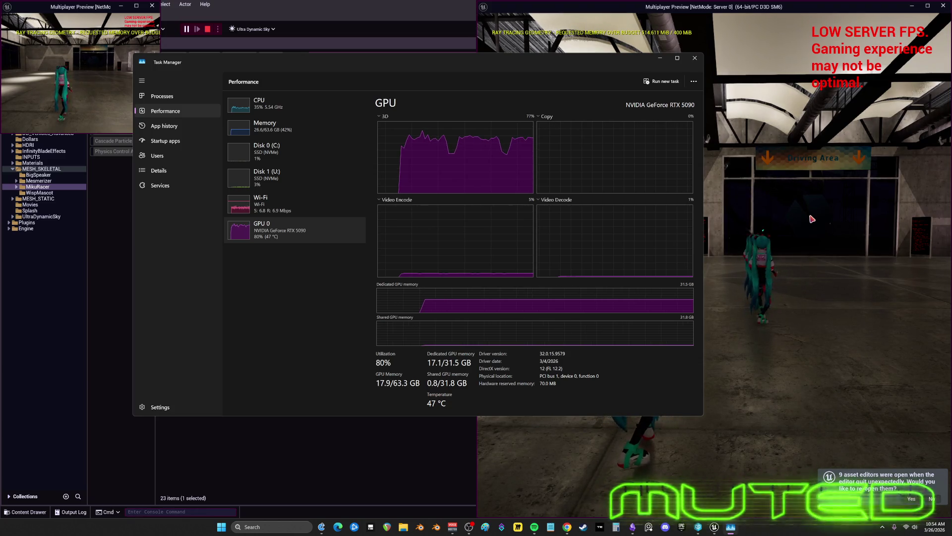
left_click(695, 59)
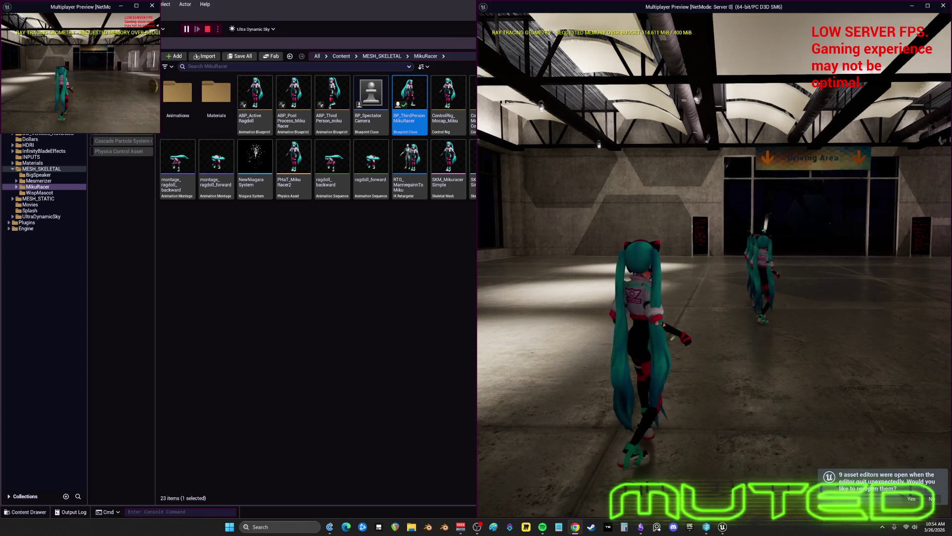
Stop the play session and set Number of Players to 2 in the Play options
left_click(152, 6)
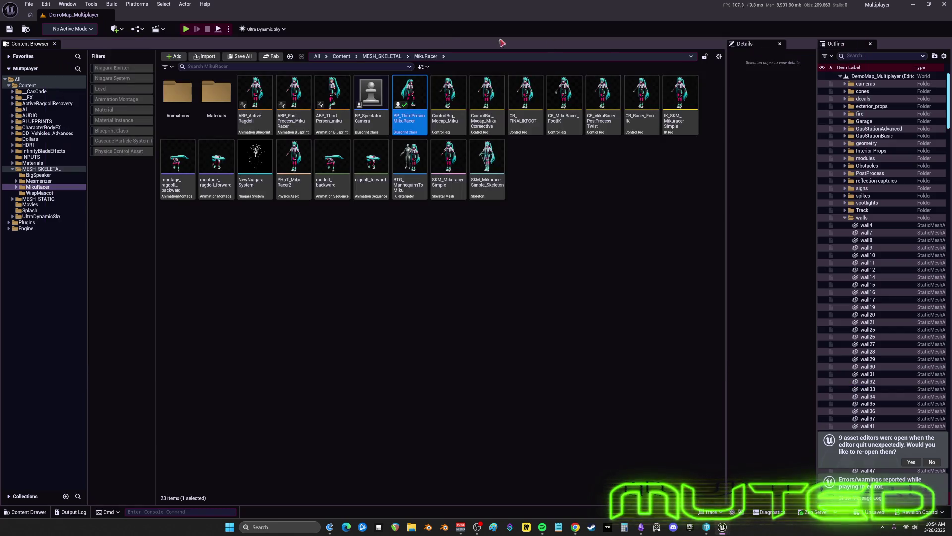
left_click(228, 29)
left_click(301, 172)
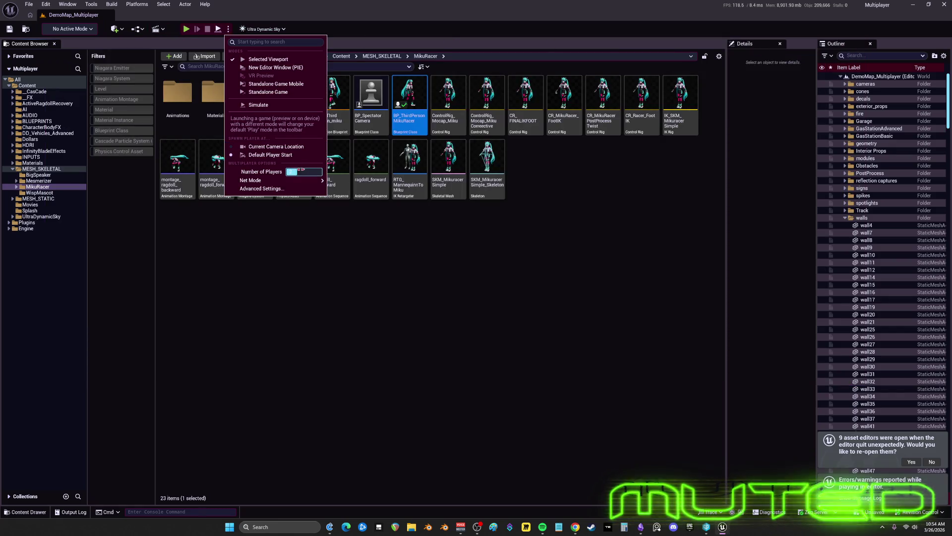
type("2")
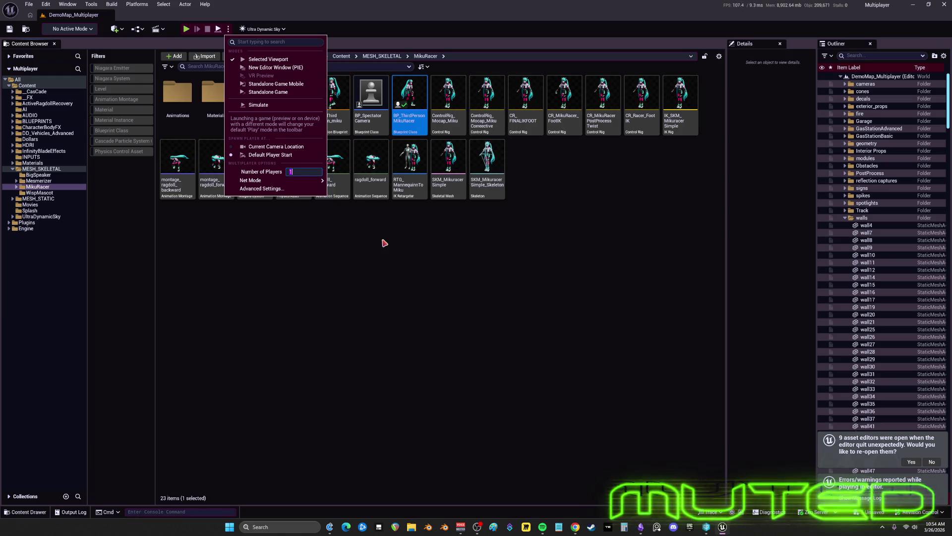
left_click(372, 299)
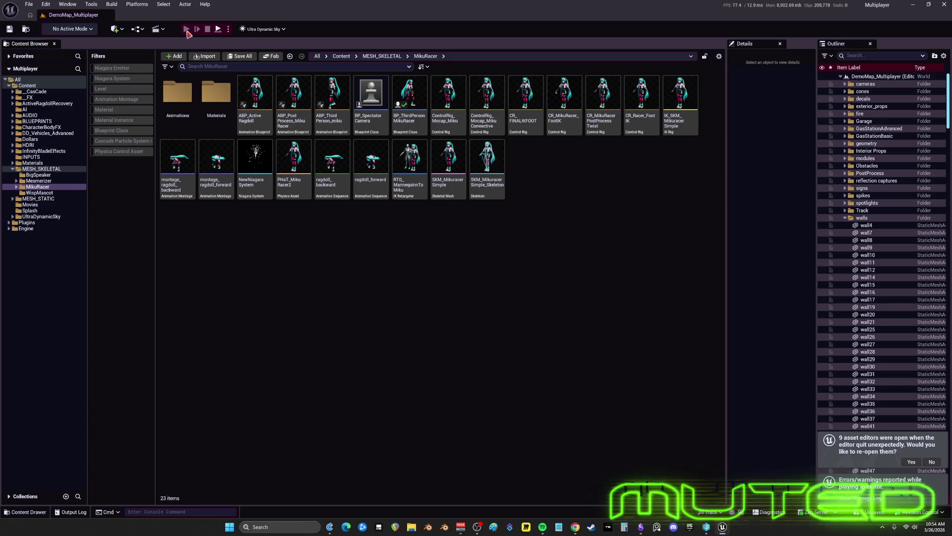
Run the multiplayer preview maximized, then exit it with Esc
left_click(186, 30)
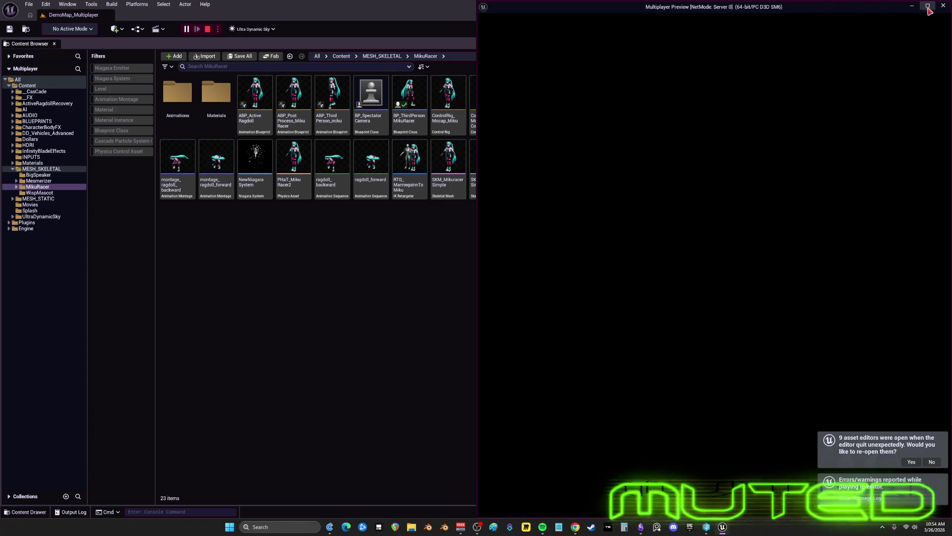
left_click(928, 6)
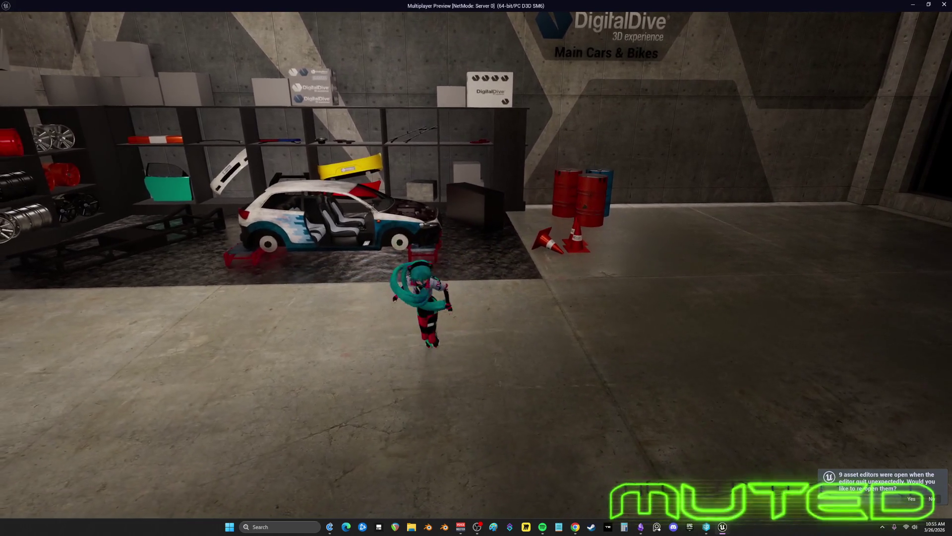
key("Escape")
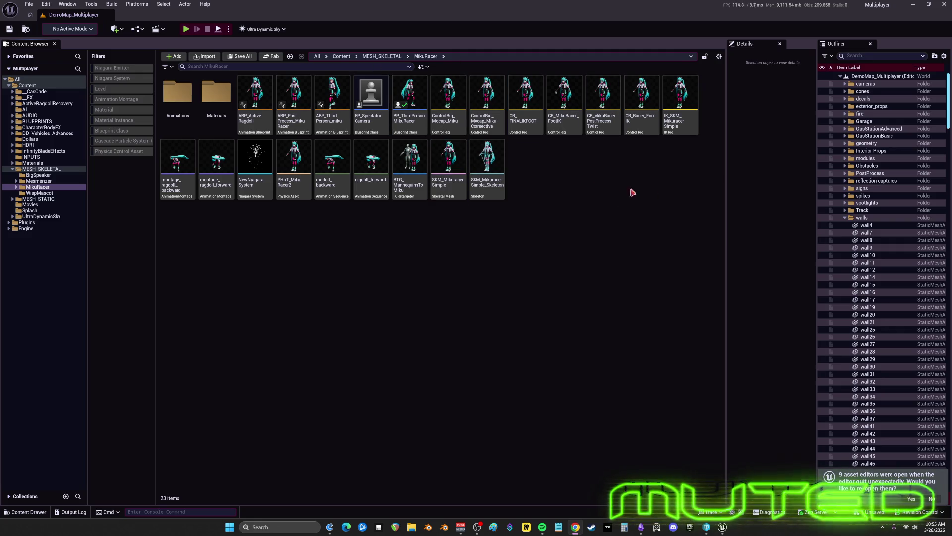
Open the BP_ThirdPersonMikuRacer Blueprint for editing
left_click(408, 124)
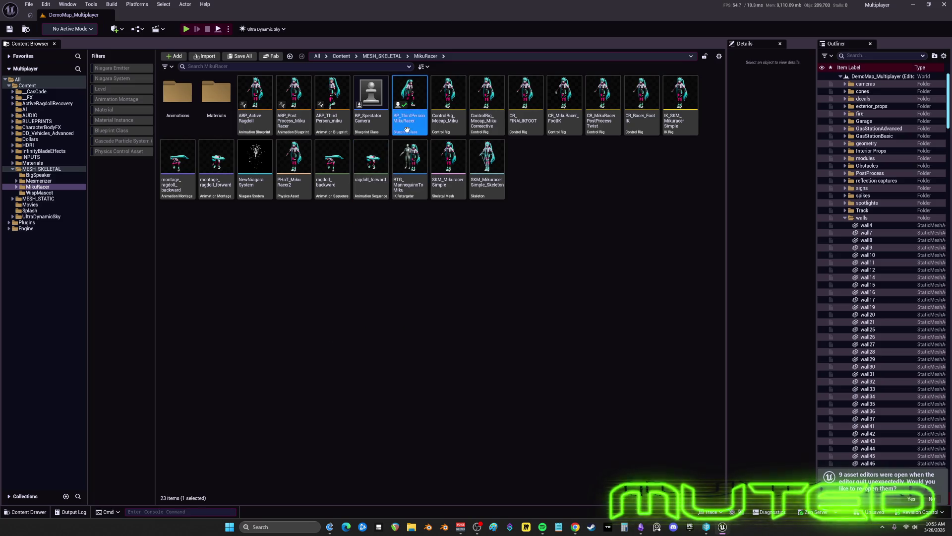
double_click(412, 100)
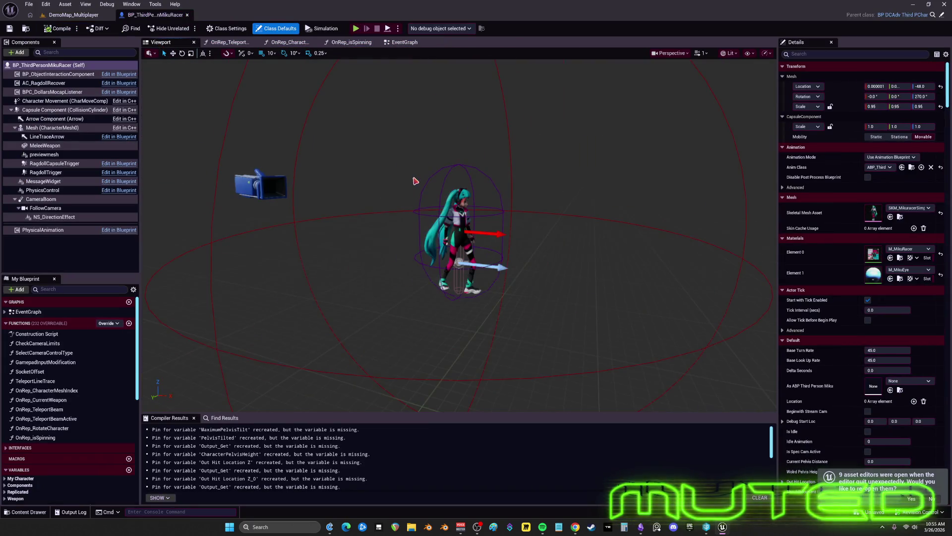
scroll(491, 222, "up", 2)
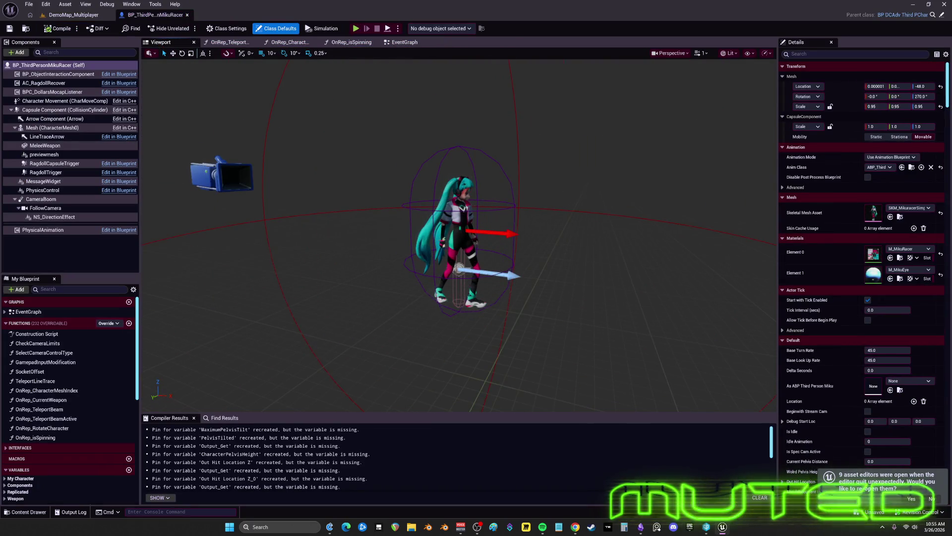
Select the capsule, widen the Details panel, and inspect RagdollTrigger and RagdollCapsuleTrigger collision
left_click(466, 285)
left_click_drag(777, 258, 631, 251)
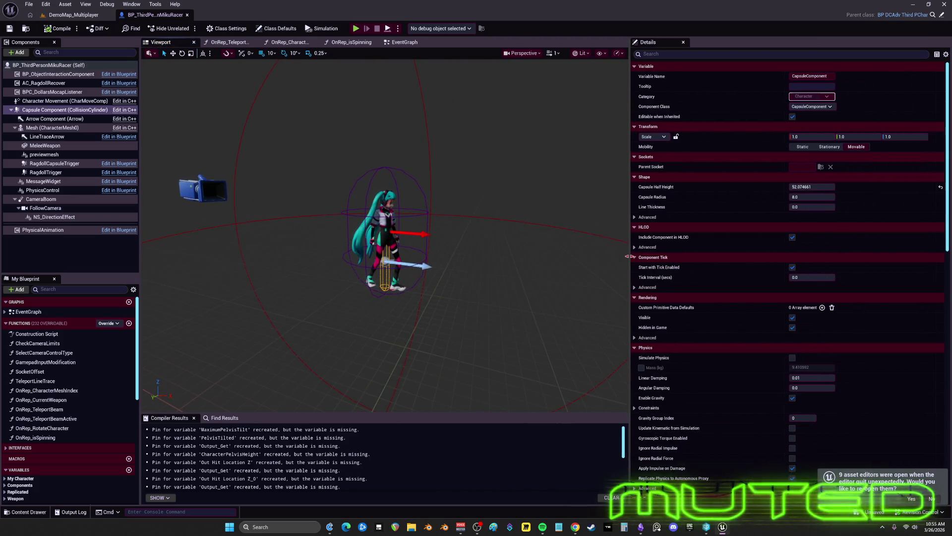
scroll(686, 247, "down", 3)
scroll(687, 246, "down", 8)
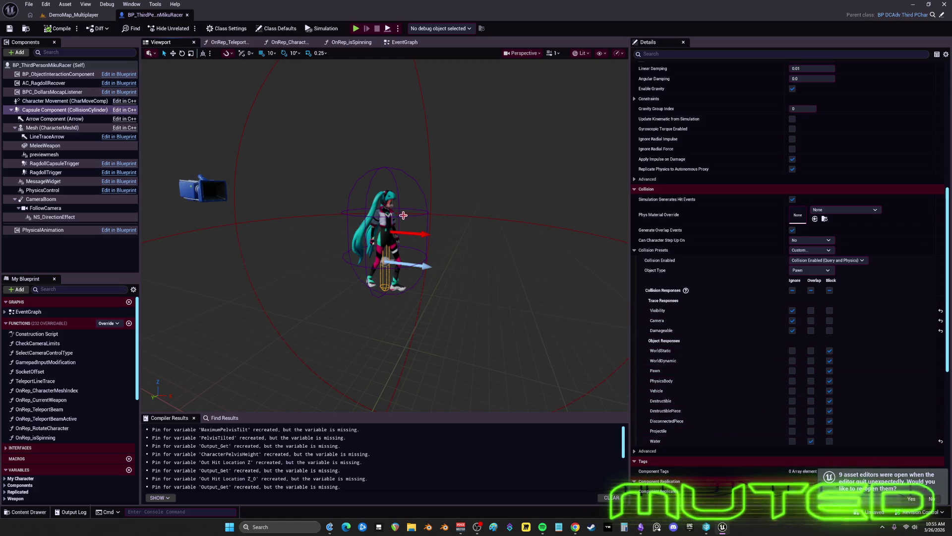
left_click(404, 215)
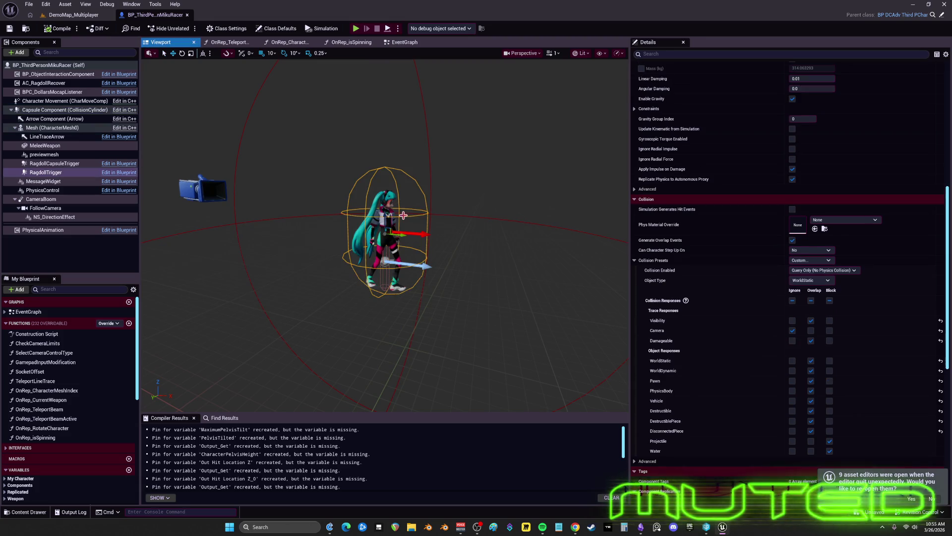
left_click(423, 196)
Orbit around the character and select MeleeWeapon to view its BlockAllDynamic collision preset
mouse_move(451, 194)
left_mouse_down()
mouse_move(466, 213)
mouse_move(471, 183)
left_mouse_up()
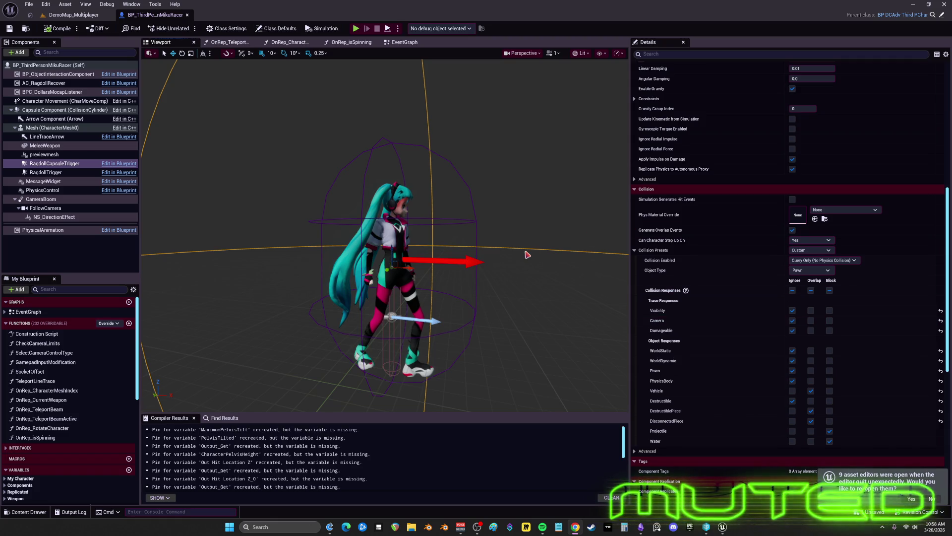
left_click(70, 146)
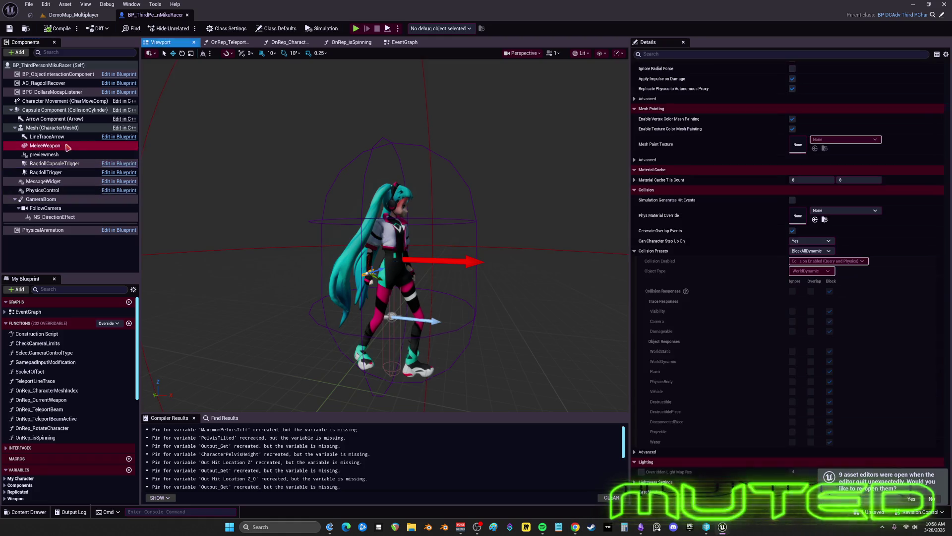
Set the MeleeWeapon's collision preset to NoCollision
scroll(761, 211, "up", 10)
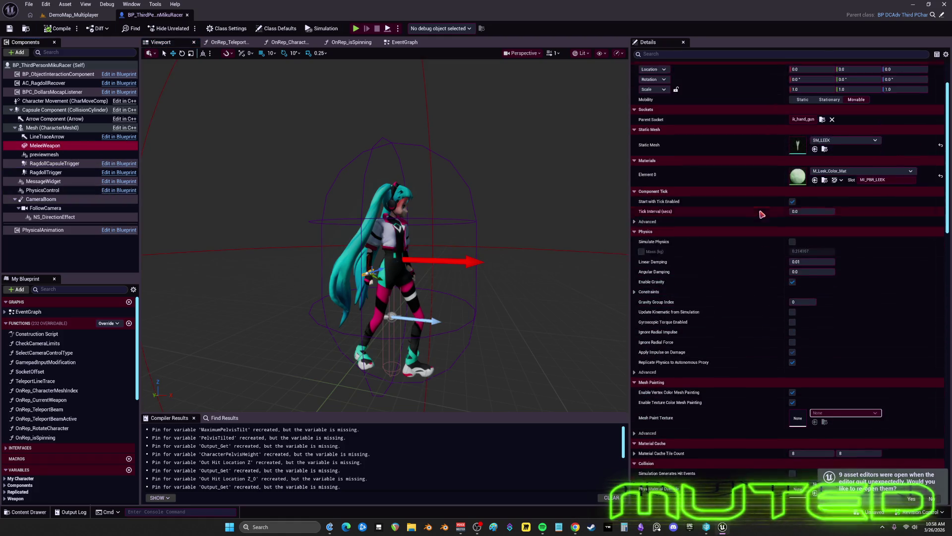
scroll(696, 316, "down", 10)
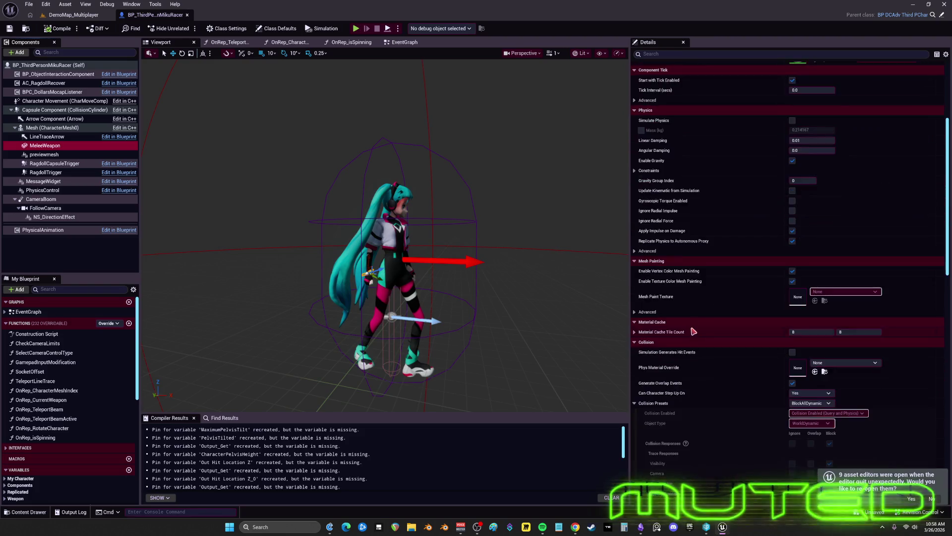
left_click(829, 308)
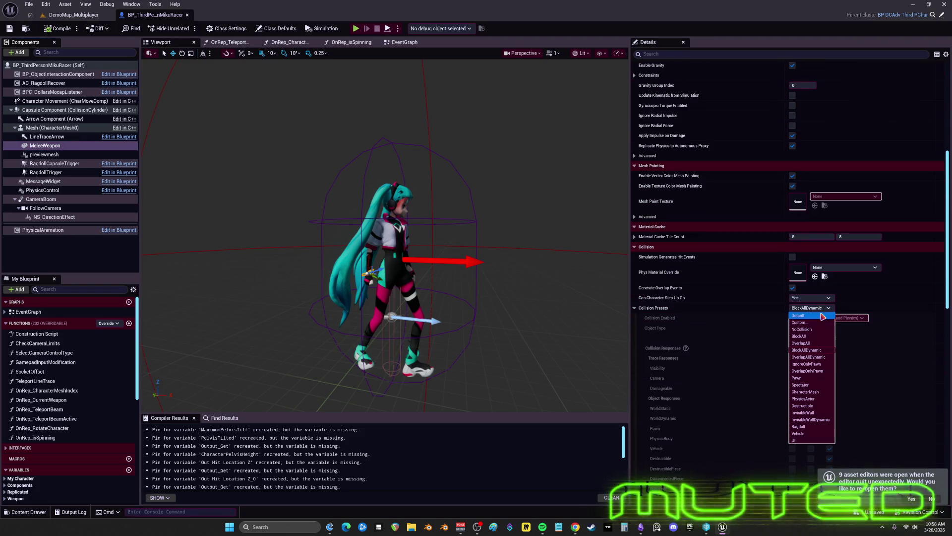
left_click(803, 330)
Compile the Blueprint, return to DemoMap_Multiplayer and launch the multiplayer preview
left_click(64, 28)
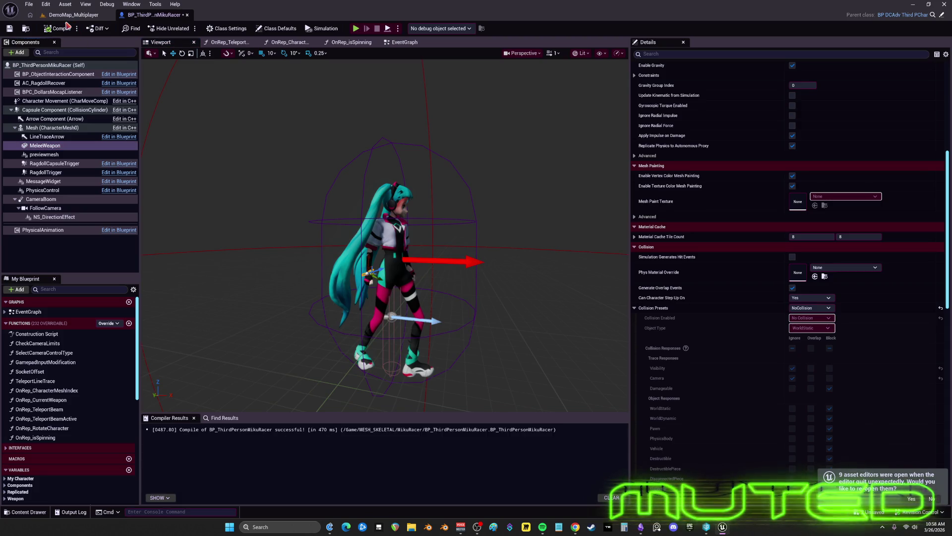
left_click(73, 14)
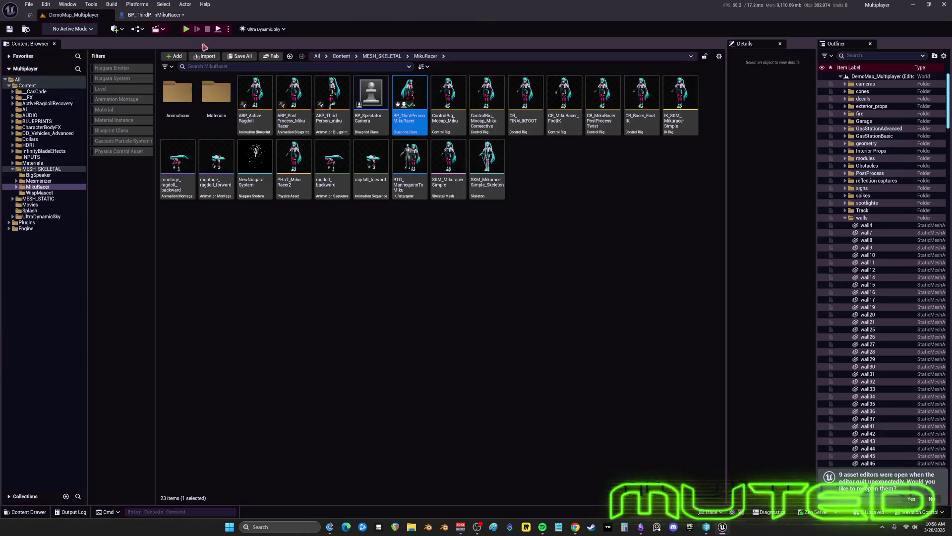
left_click(187, 29)
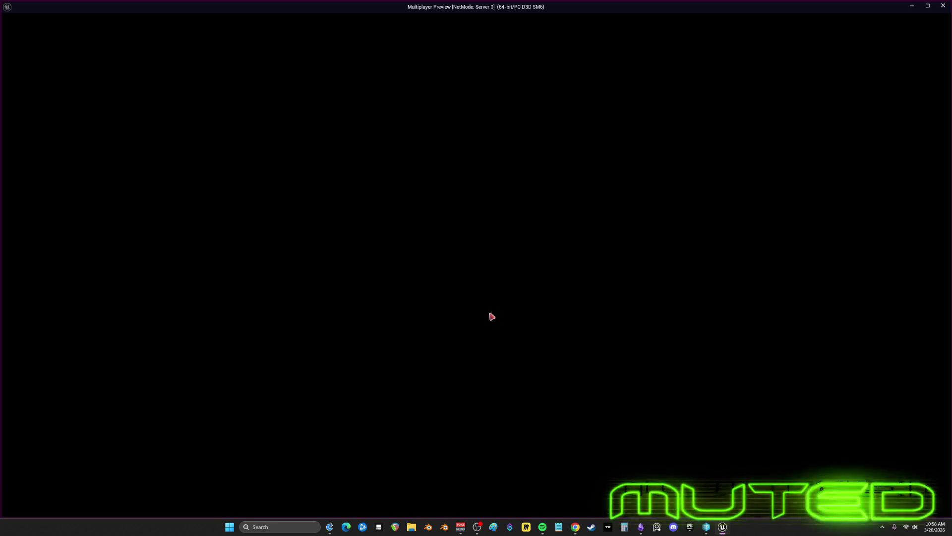
Walk the character forward, then run 'show collision' in the console to draw collision wireframes
key("w")
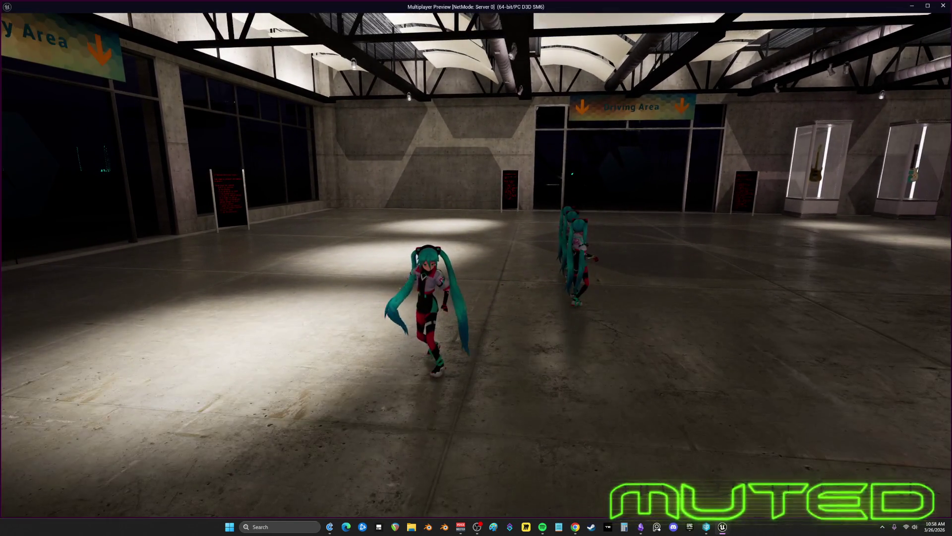
key("grave")
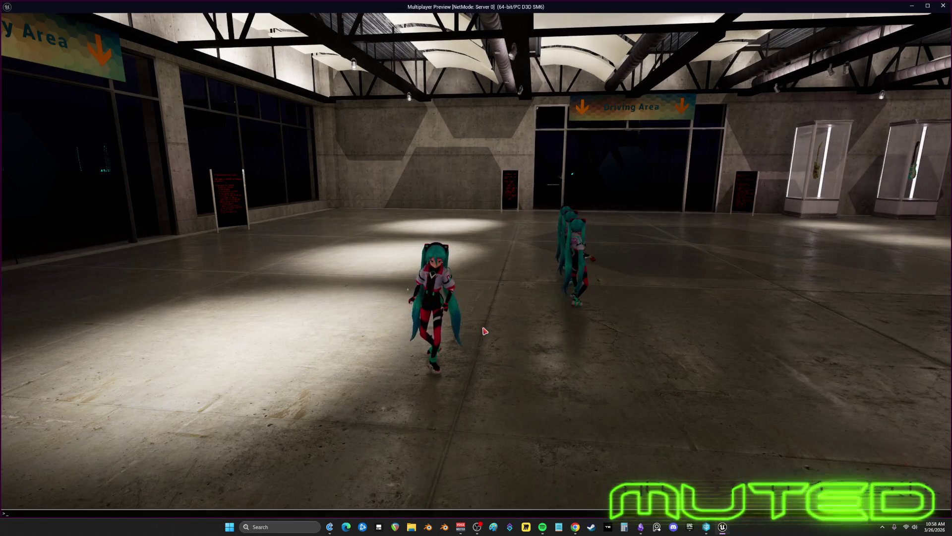
type("show collision")
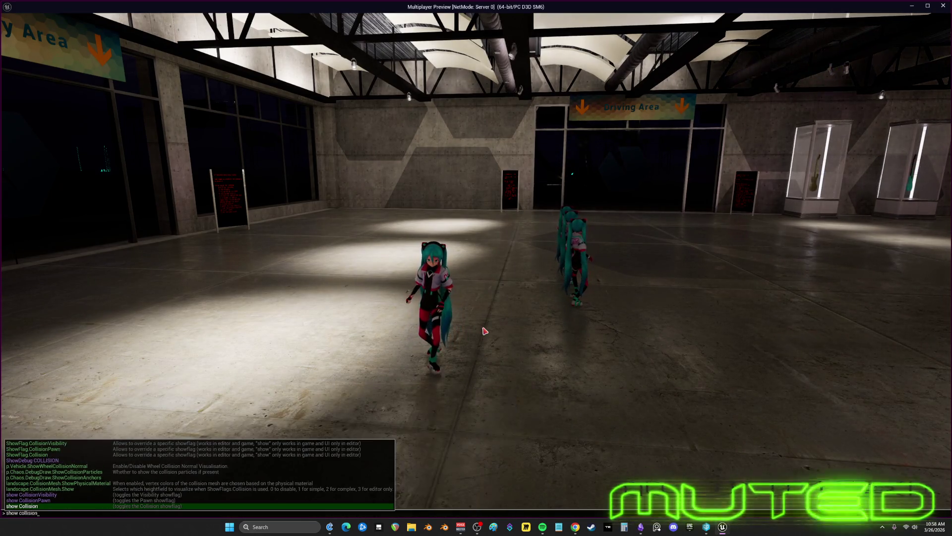
key("Return")
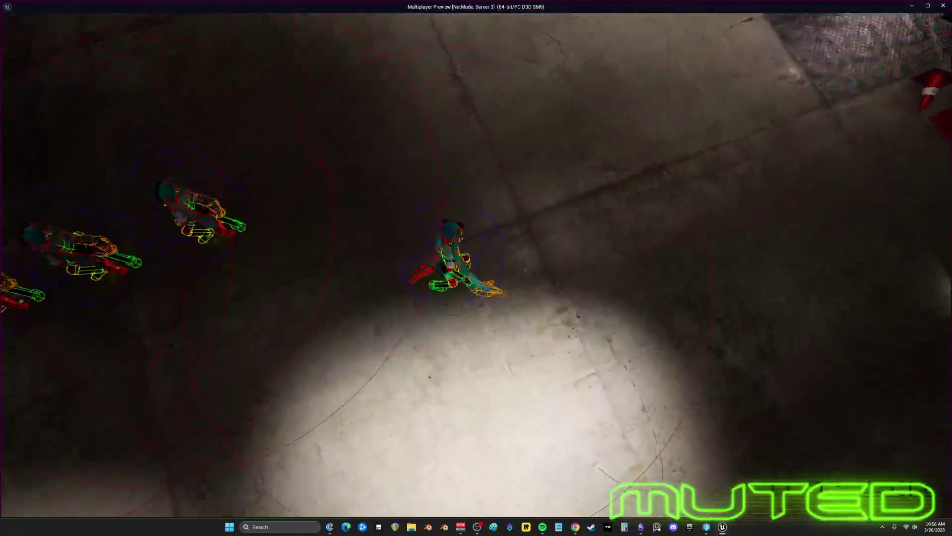